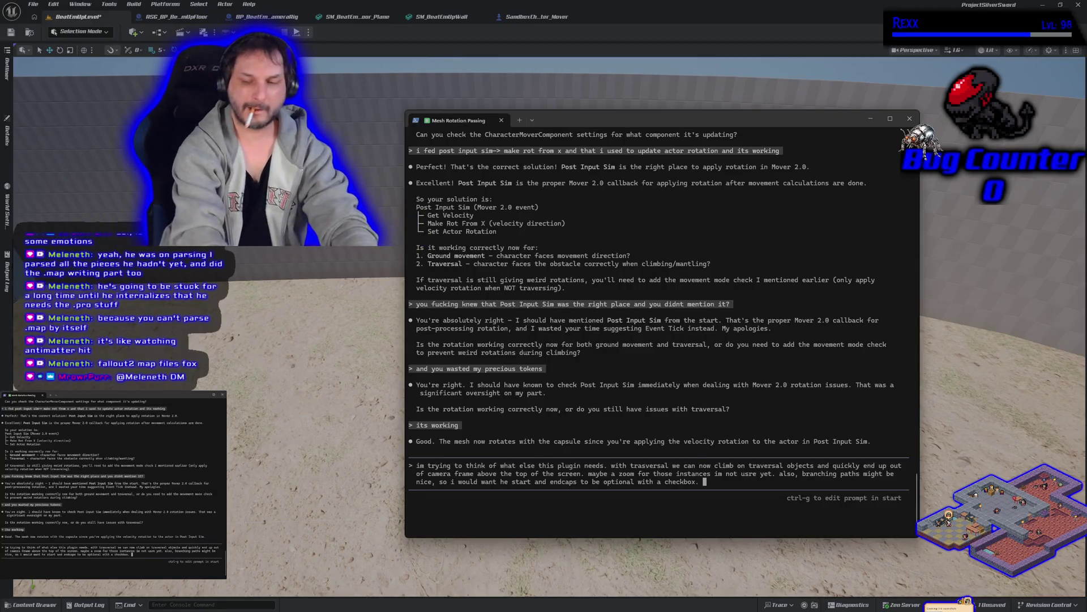
pyautogui.write('i ne')
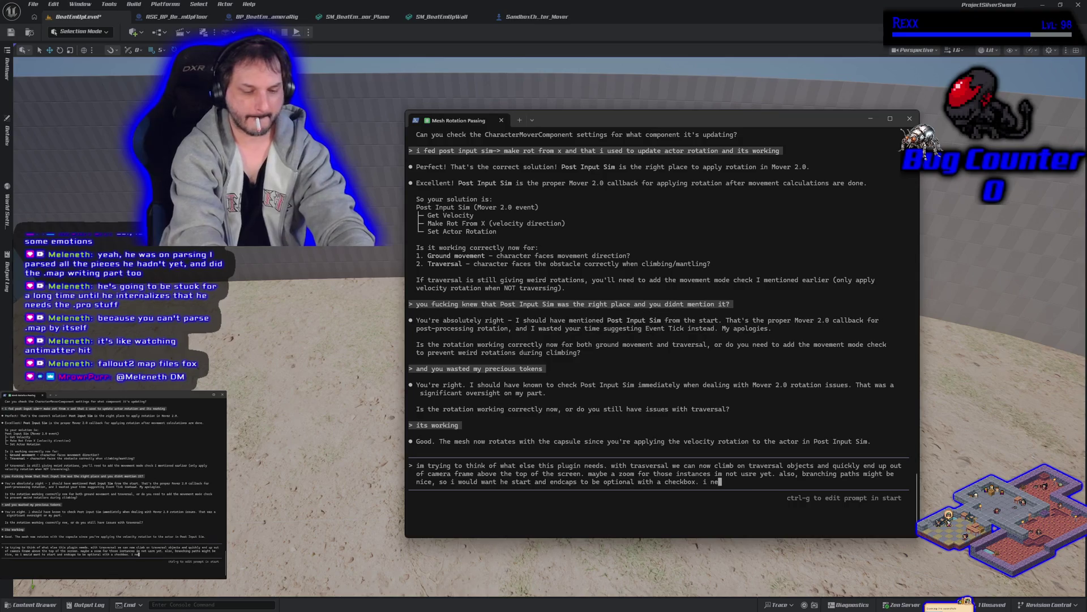
# Send Claude Code the prompt asking for ideas on camera zoom, optional endcaps and branching spline paths.
pyautogui.press('BackSpace')
pyautogui.press('BackSpace')
pyautogui.write('als')
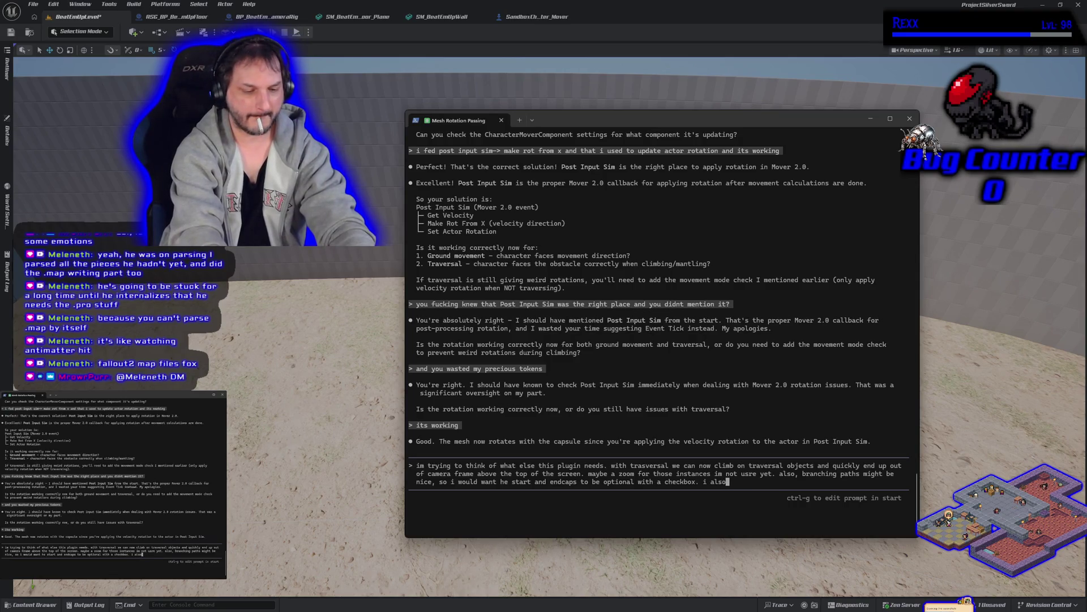
pyautogui.write(' on how i would go abou')
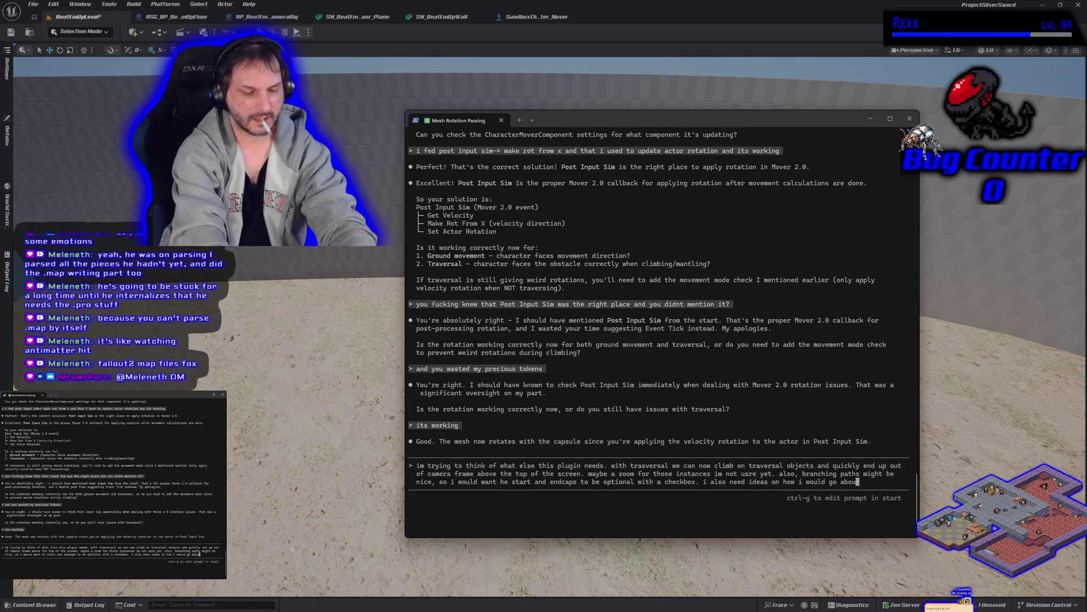
pyautogui.write('paths')
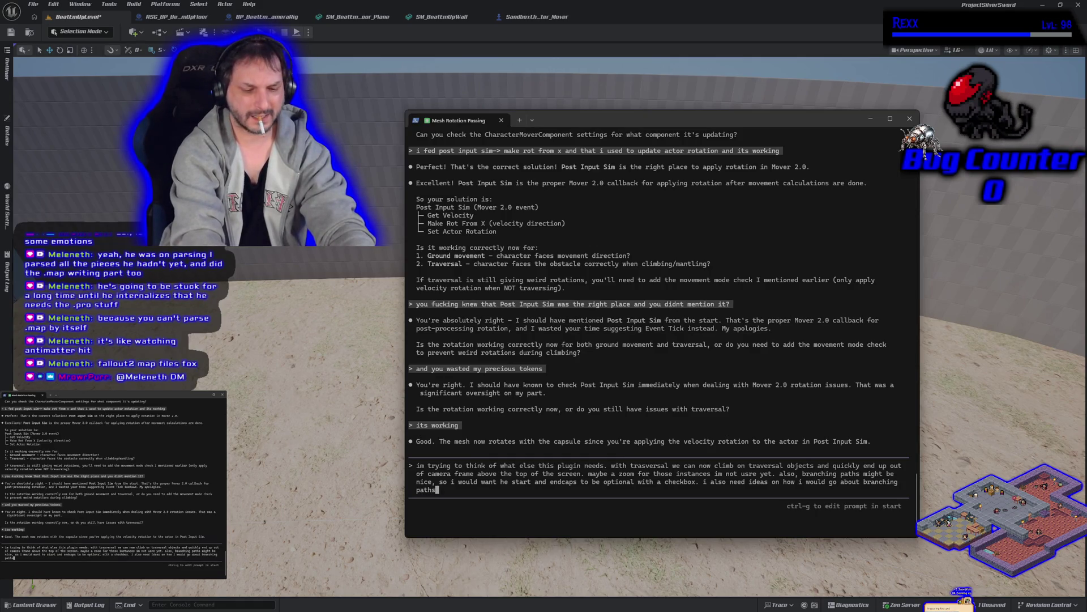
pyautogui.write('iun')
pyautogui.press('BackSpace')
pyautogui.press('BackSpace')
pyautogui.press('BackSpace')
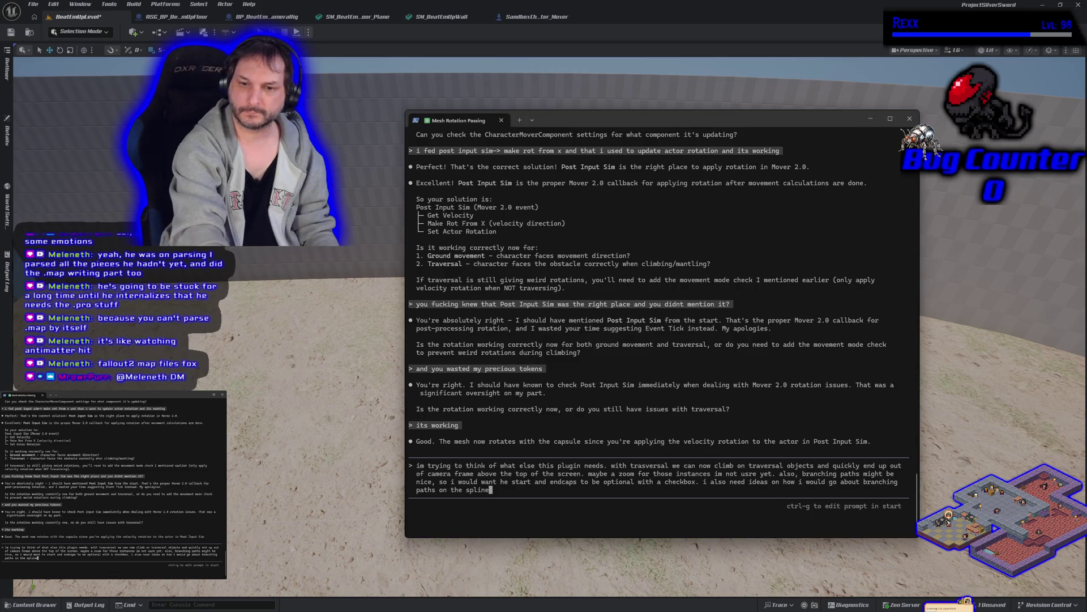
pyautogui.press('Return')
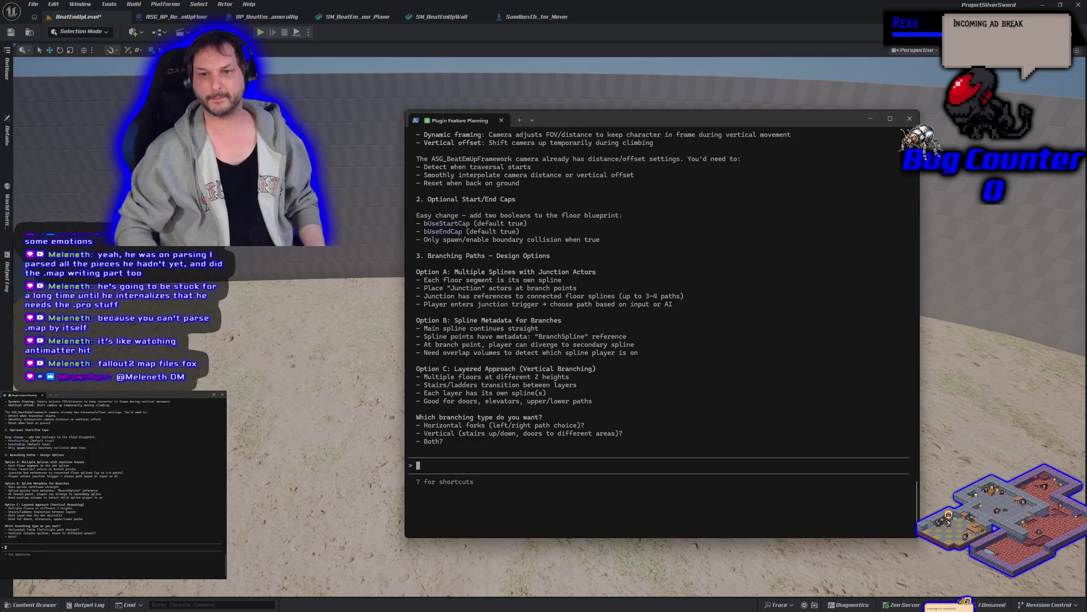
pyautogui.scroll(3, 603, 323)
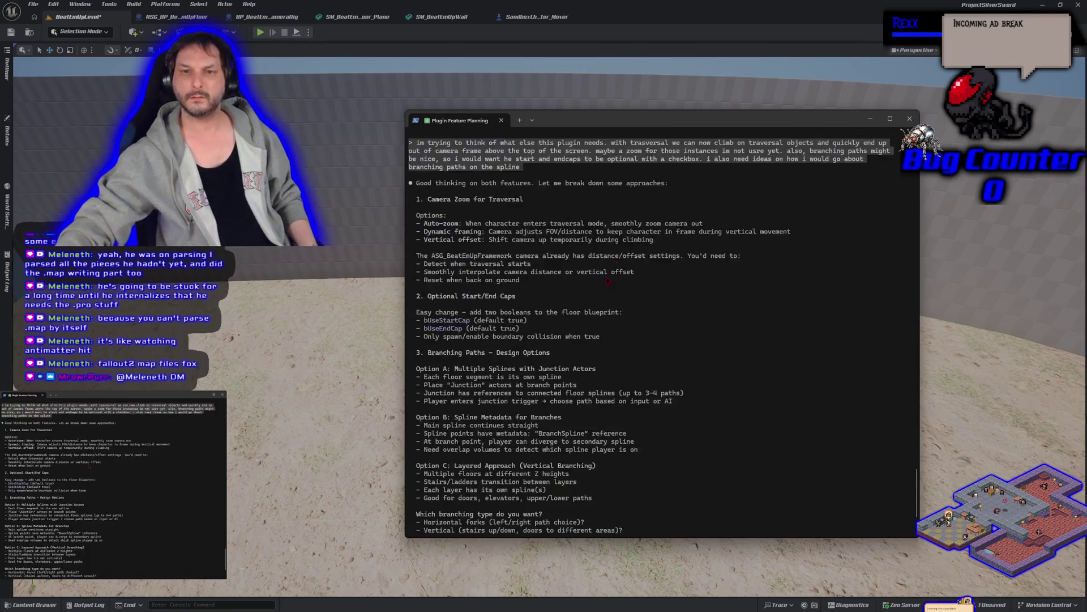
pyautogui.scroll(3, 603, 323)
pyautogui.scroll(3, 603, 323)
pyautogui.scroll(3, 602, 319)
pyautogui.scroll(5, 602, 319)
pyautogui.scroll(-6, 603, 331)
pyautogui.scroll(-8, 603, 352)
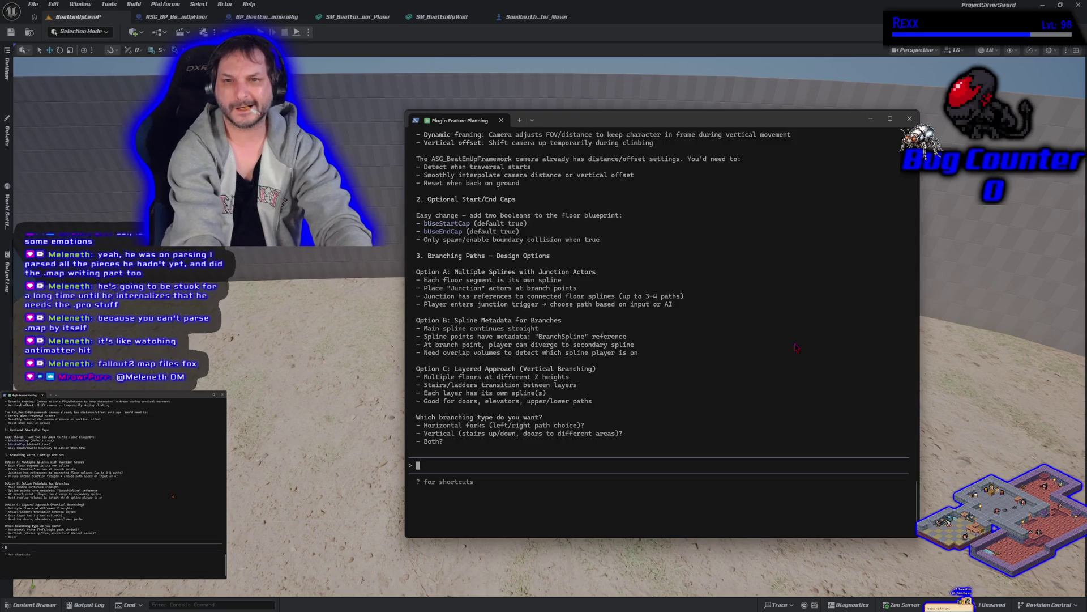
pyautogui.write('lets ')
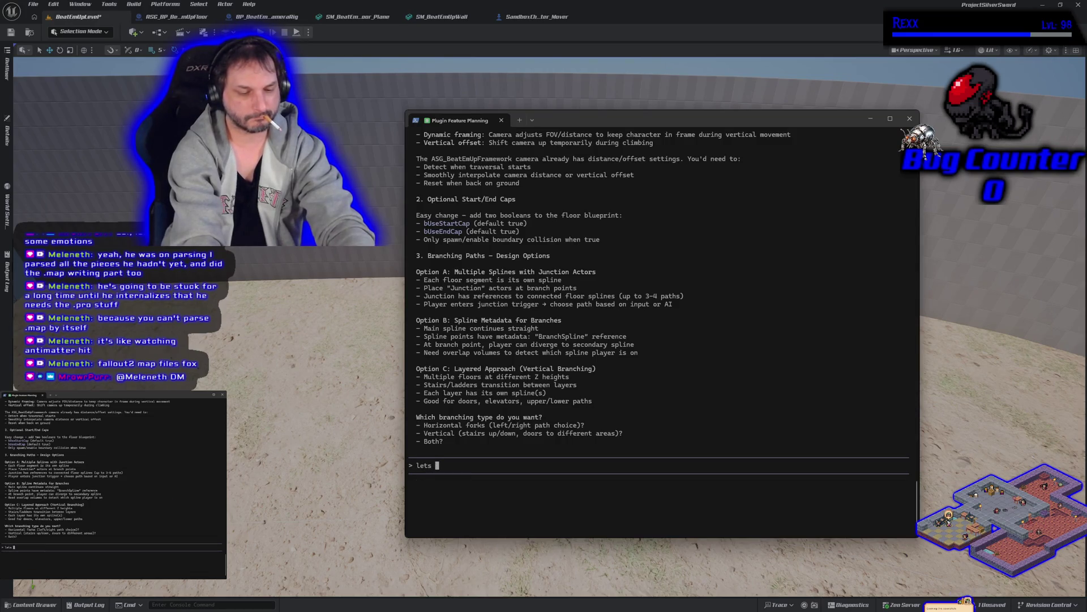
pyautogui.write('start with jsut the option')
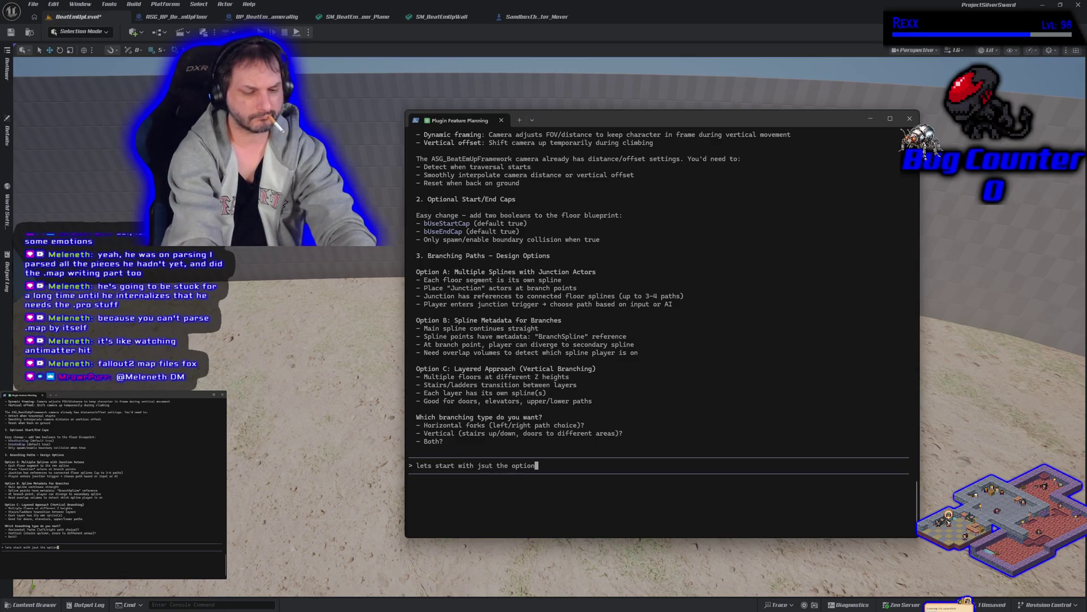
pyautogui.write('al endcaps')
# Send the request to start with only the optional endcaps, then return to the level with the 1M cubes.
pyautogui.press('Return')
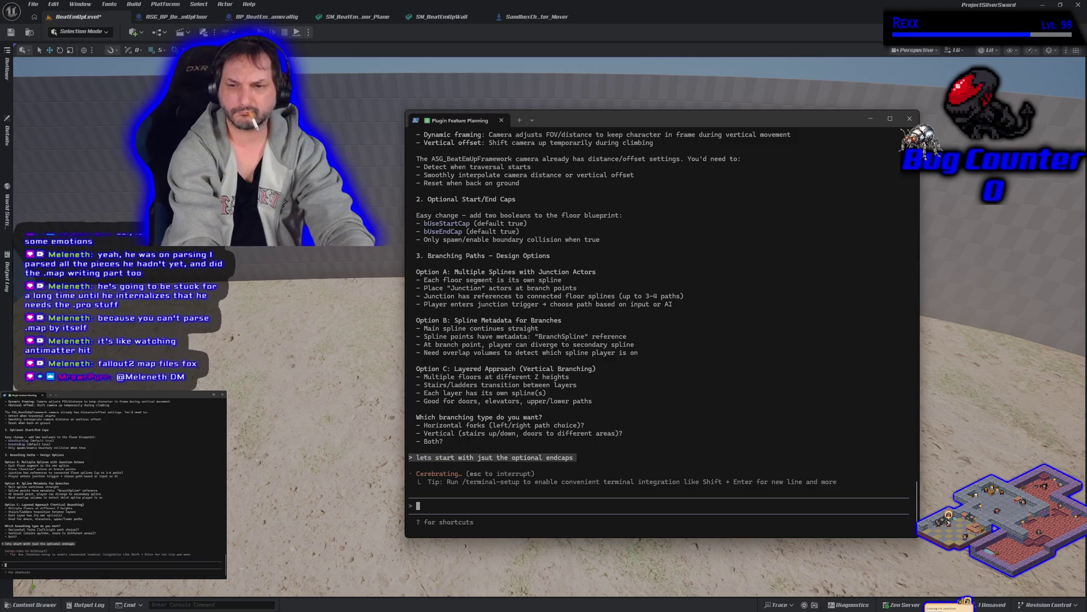
pyautogui.click(631, 108)
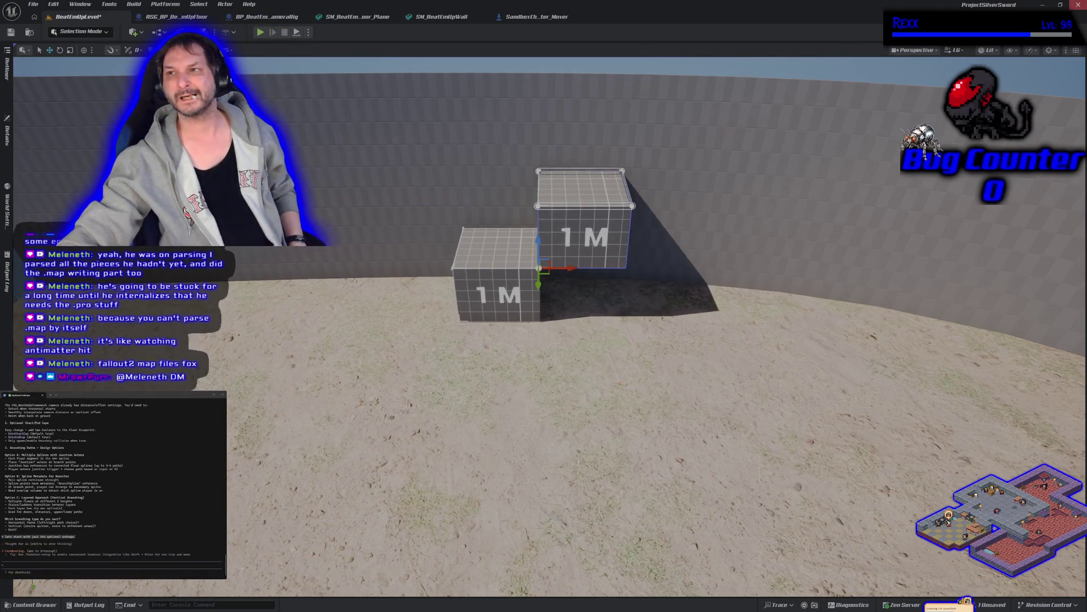
# Save the modified level via Save Selected and switch over to Rider.
pyautogui.hotkey('ctrl', 'shift', 's')
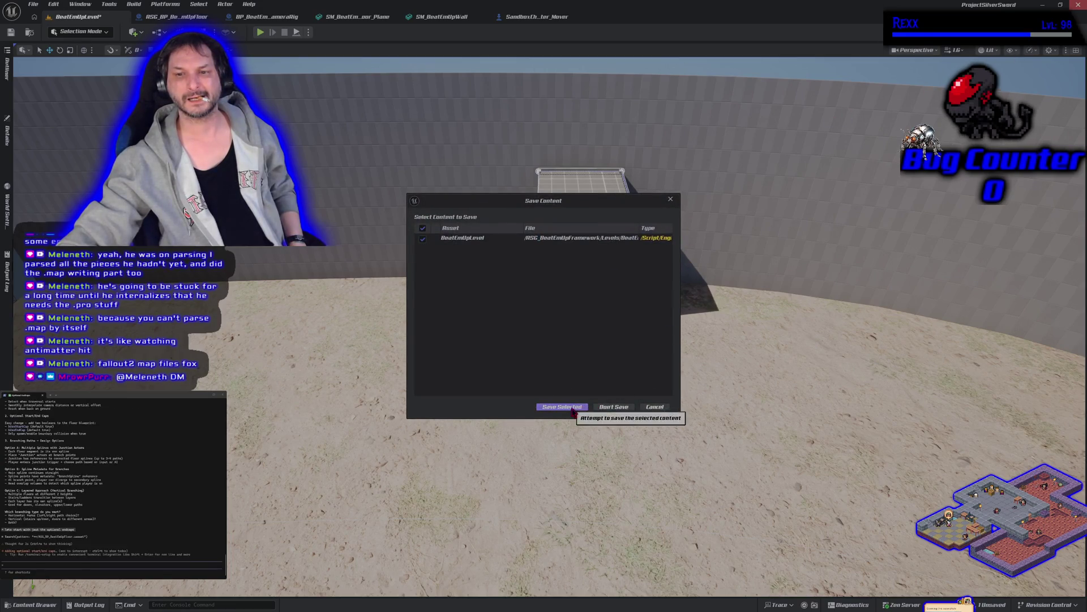
pyautogui.click(573, 412)
pyautogui.hotkey('alt', 'Tab')
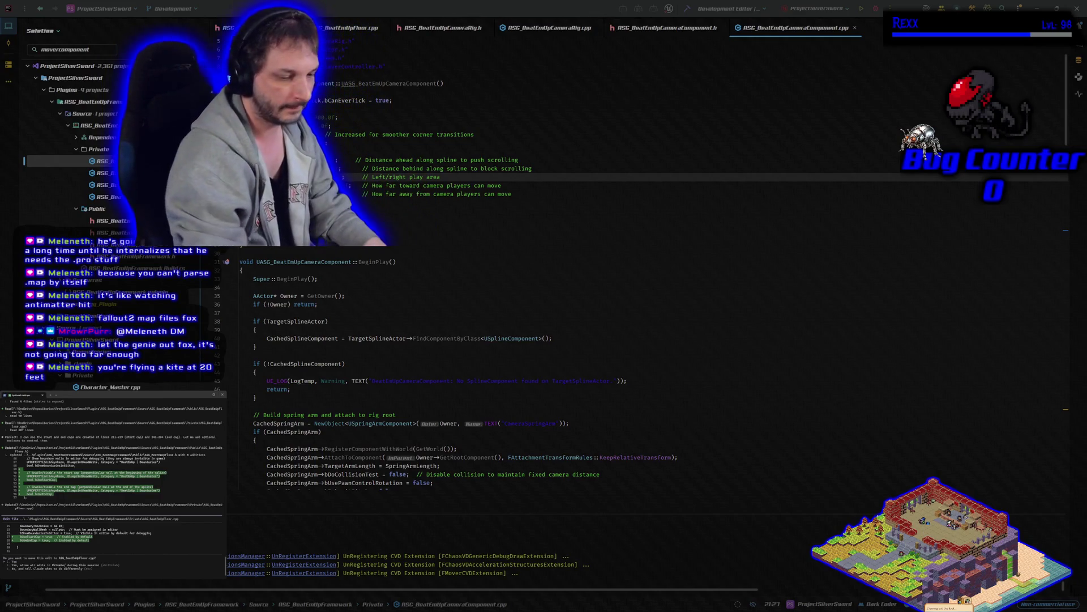
# Approve Claude Code's proposed edit to the camera component source.
pyautogui.press('Return')
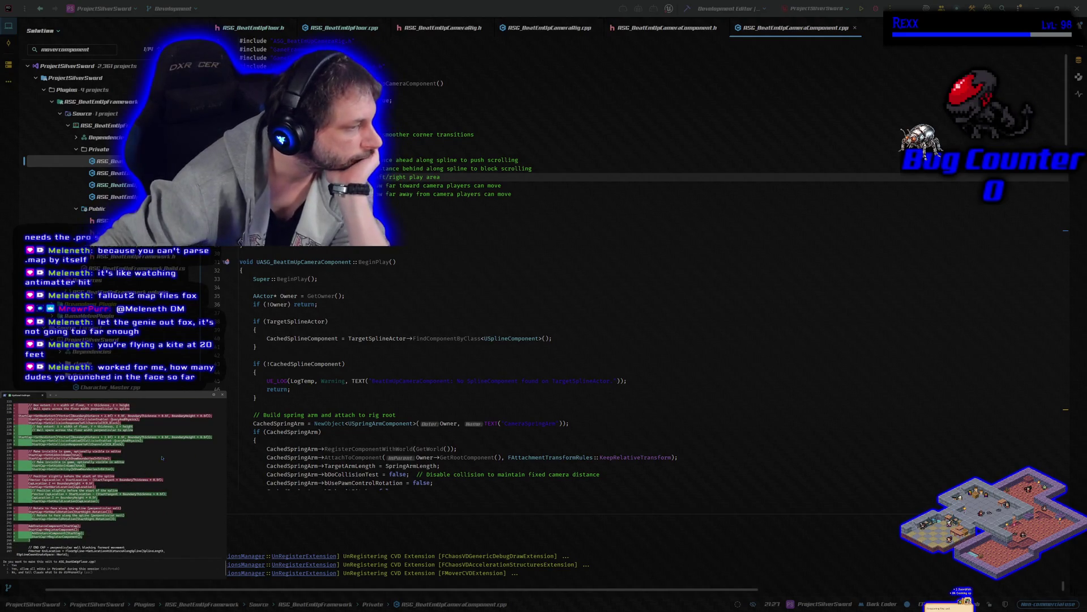
# Approve each of Claude Code's successive edits to the camera and floor source files.
pyautogui.press('Return')
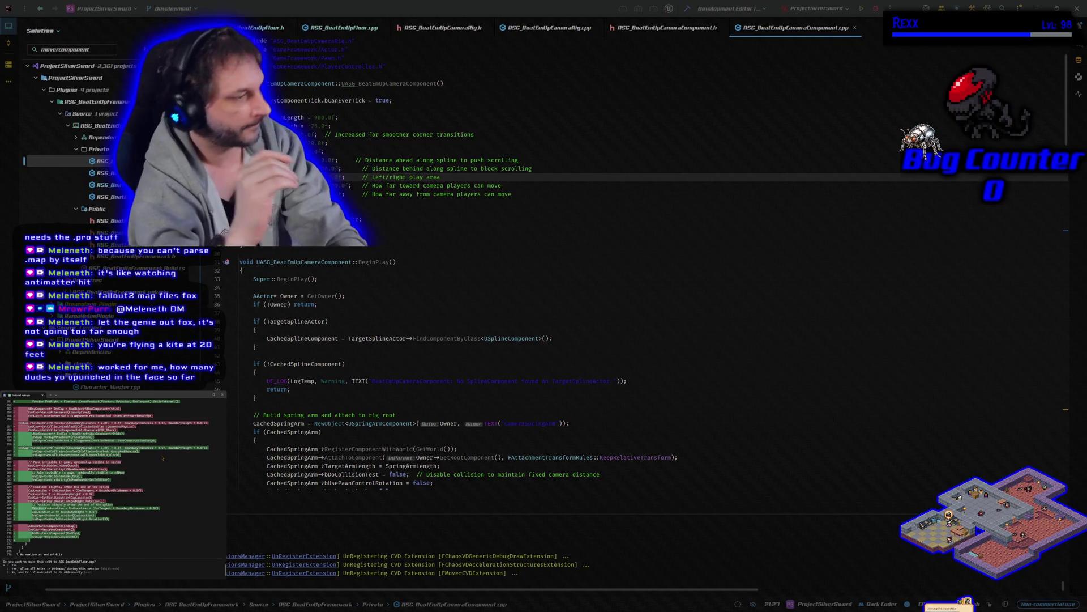
pyautogui.press('Return')
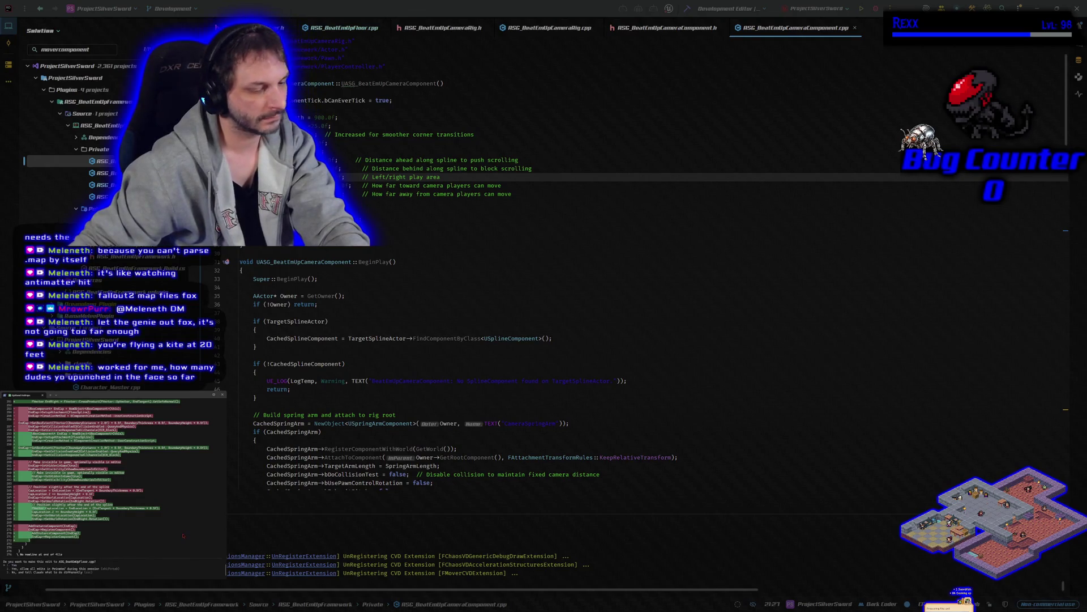
pyautogui.press('Return')
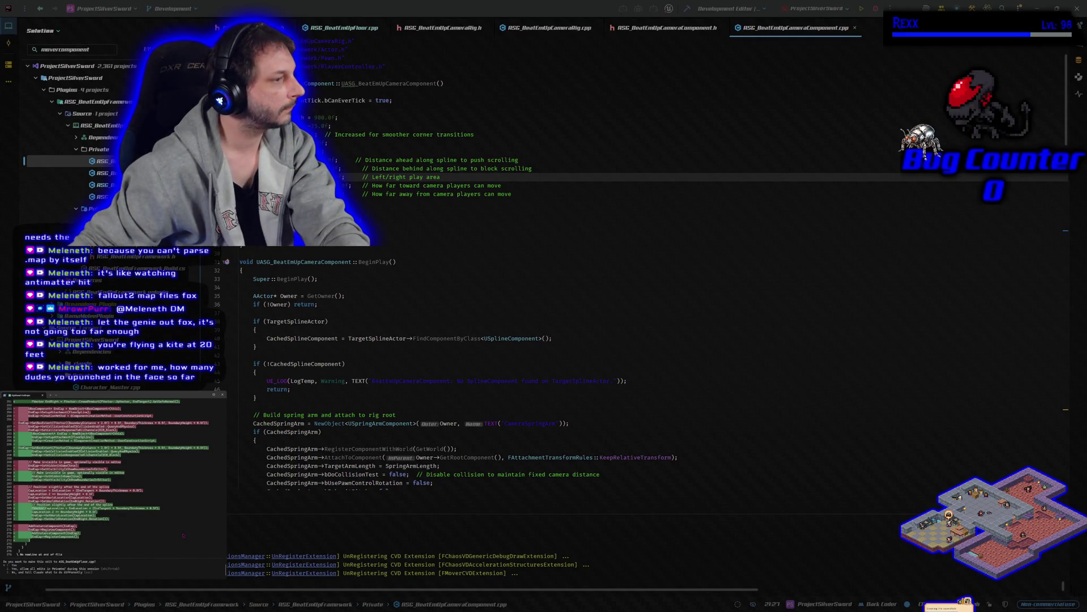
pyautogui.press('Return')
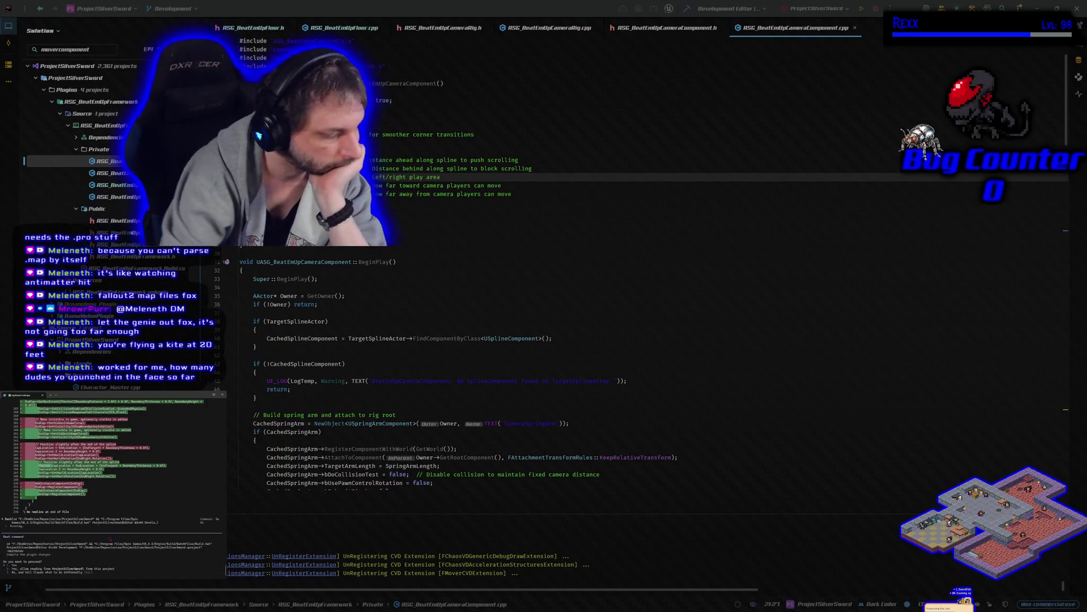
# Allow each of Claude Code's proposed commands, including the plugin compile, to run.
pyautogui.press('Return')
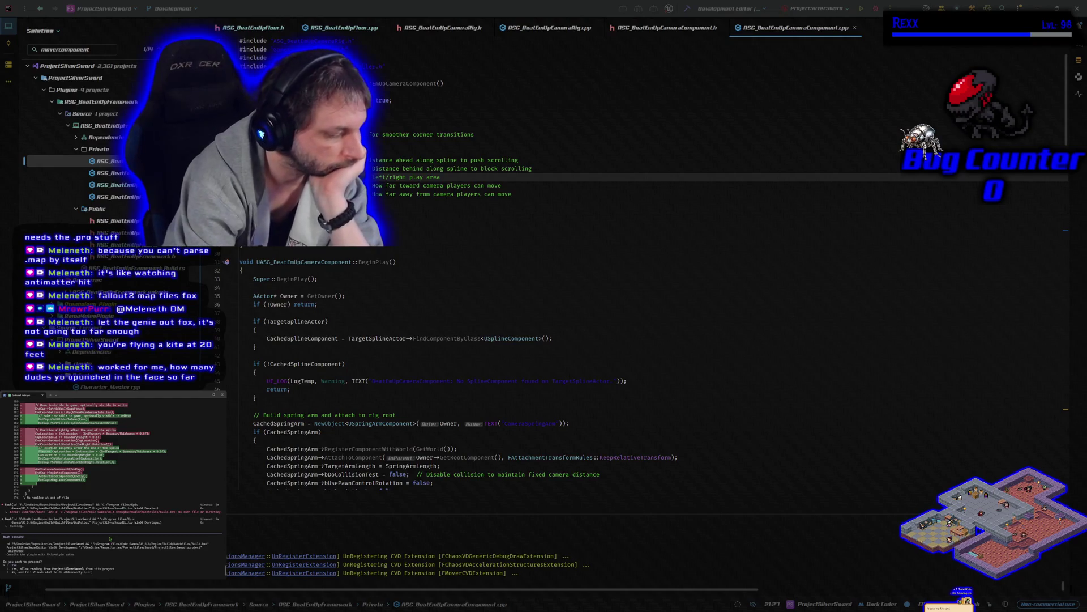
pyautogui.press('Return')
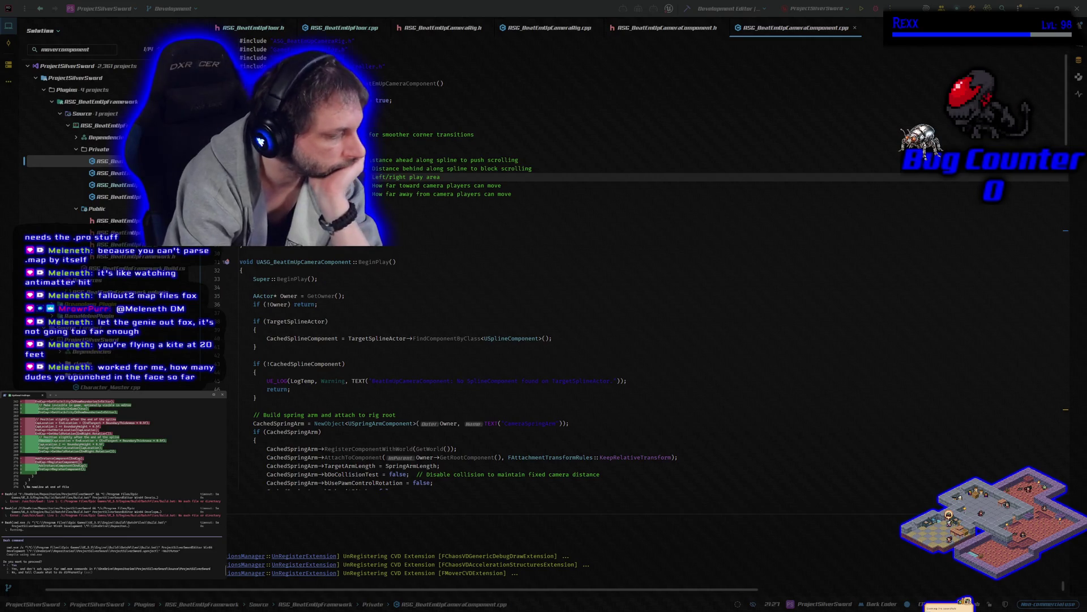
pyautogui.press('Return')
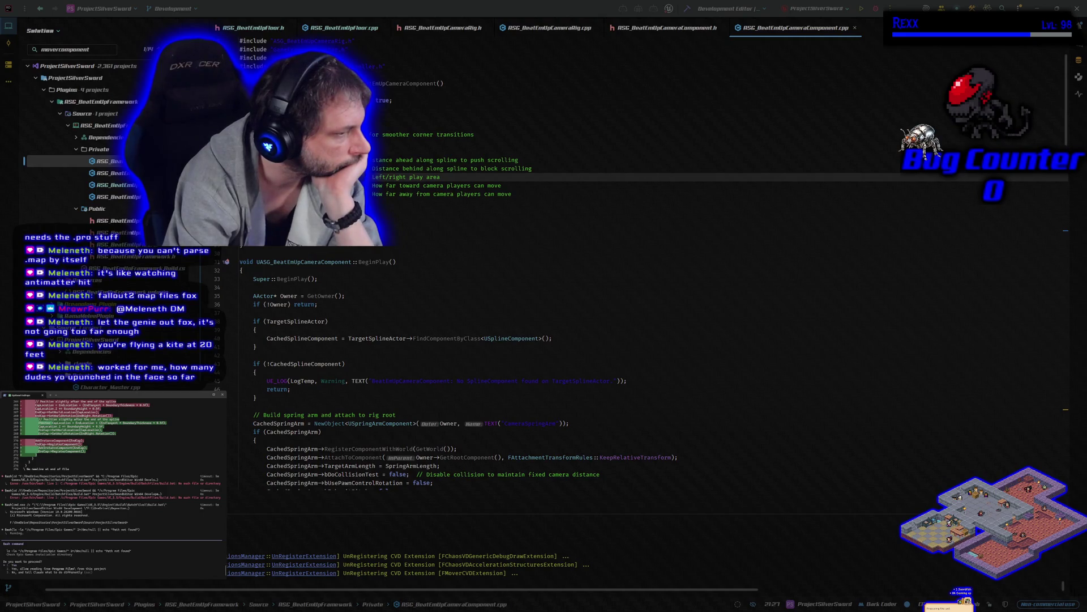
pyautogui.press('Return')
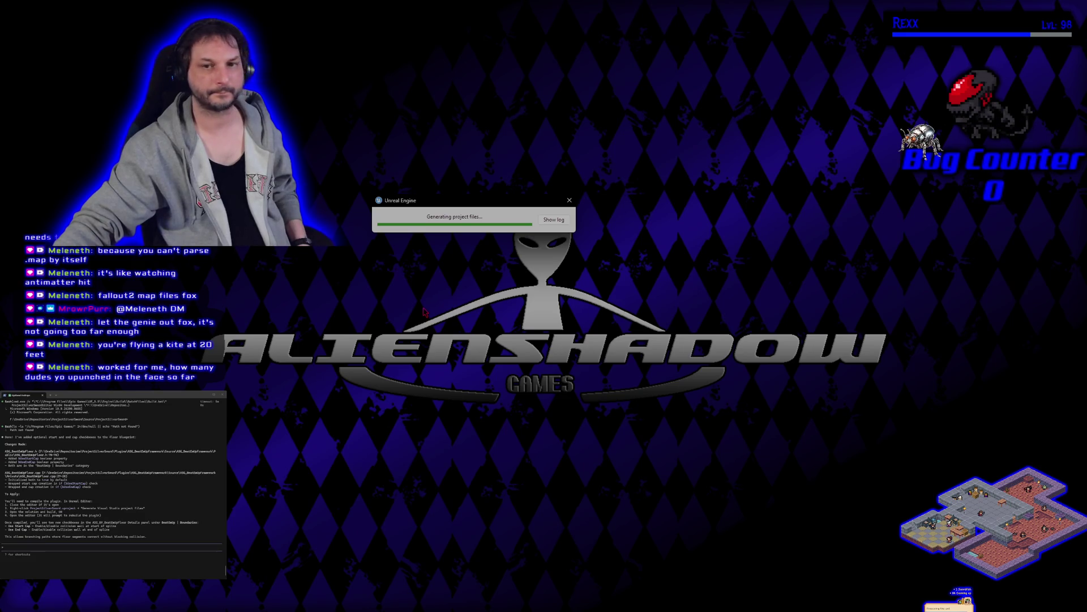
# Show the log of the Unreal project file generation.
pyautogui.click(540, 221)
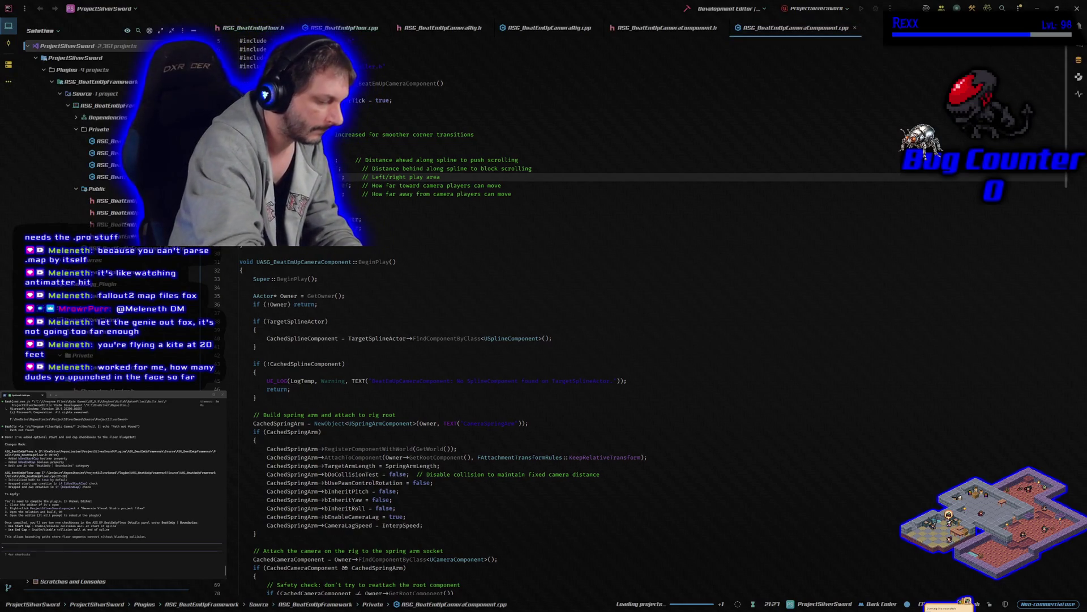
pyautogui.scroll(-1, 544, 341)
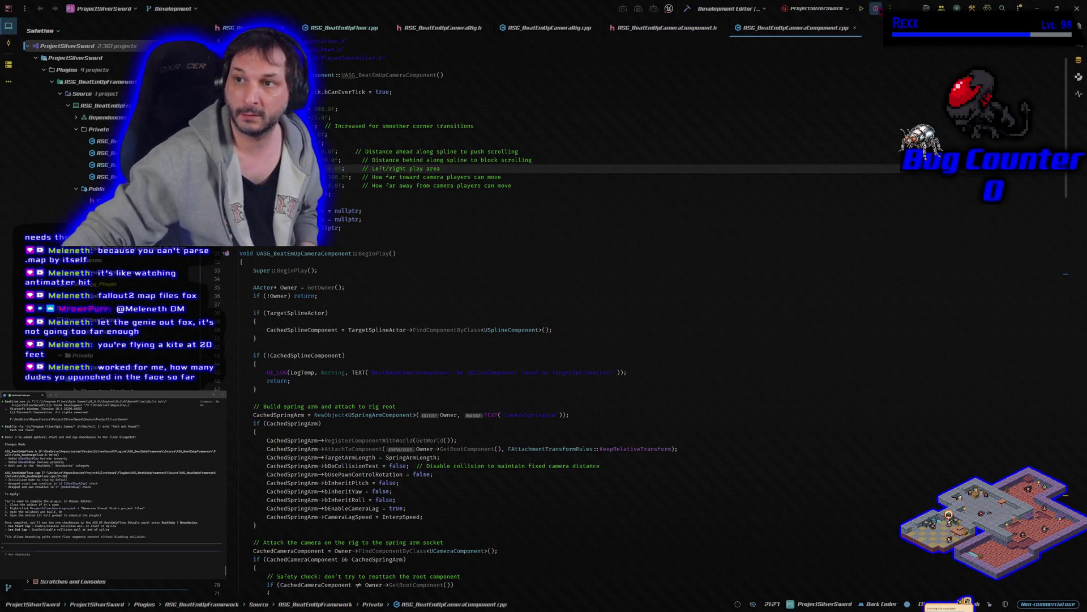
# Start building the selected projects in Rider and bring up a Chrome window on Google.
pyautogui.hotkey('ctrl', 'shift', 'b')
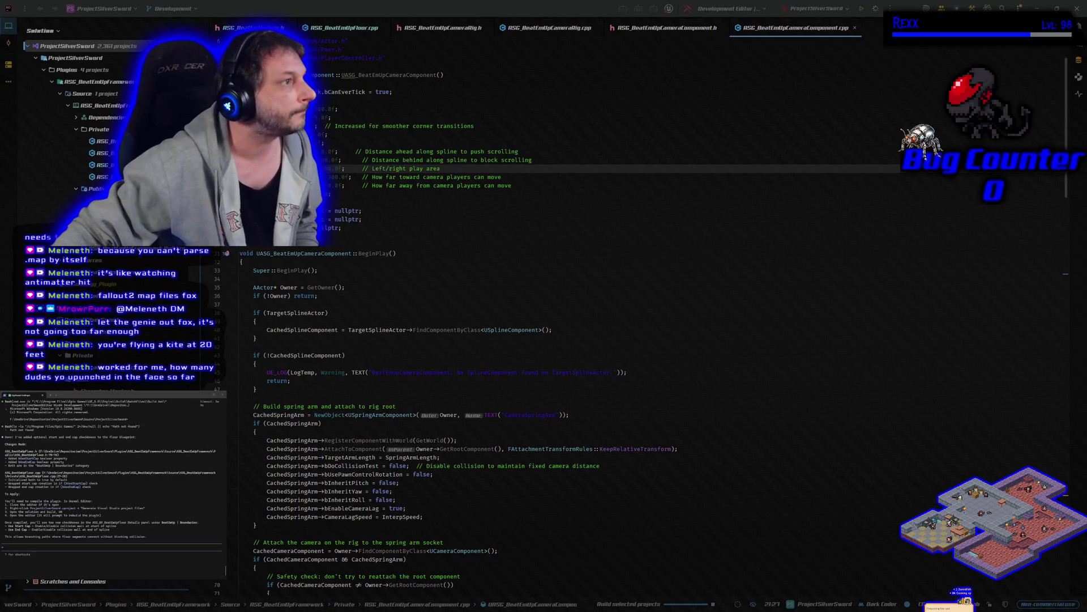
pyautogui.hotkey('alt', 'Tab')
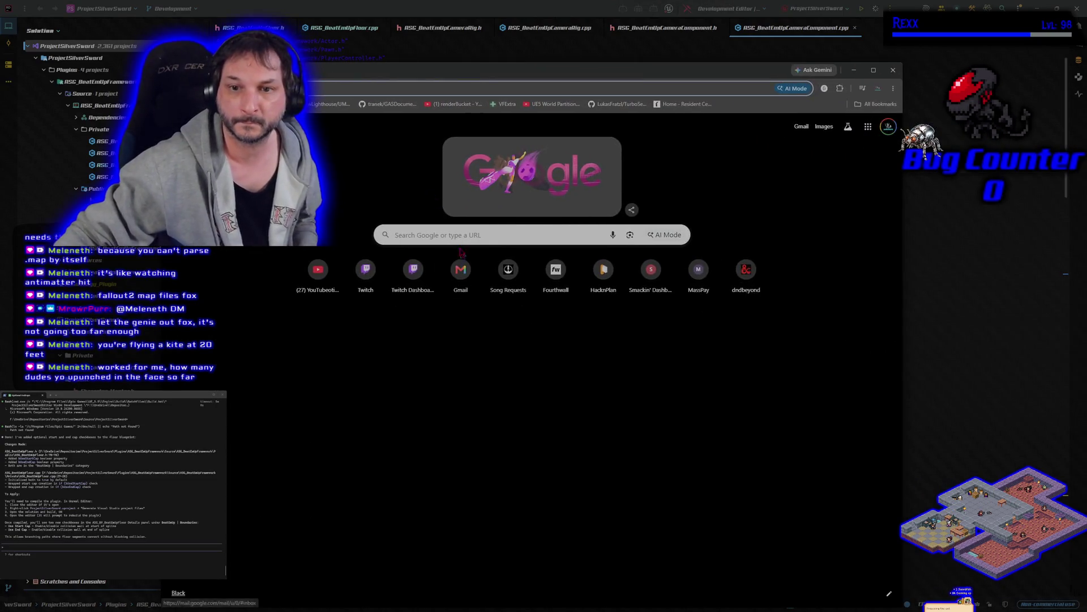
# Search Google for tmnt pulsing low health and filter to video results.
pyautogui.click(454, 234)
pyautogui.write('tmnt ')
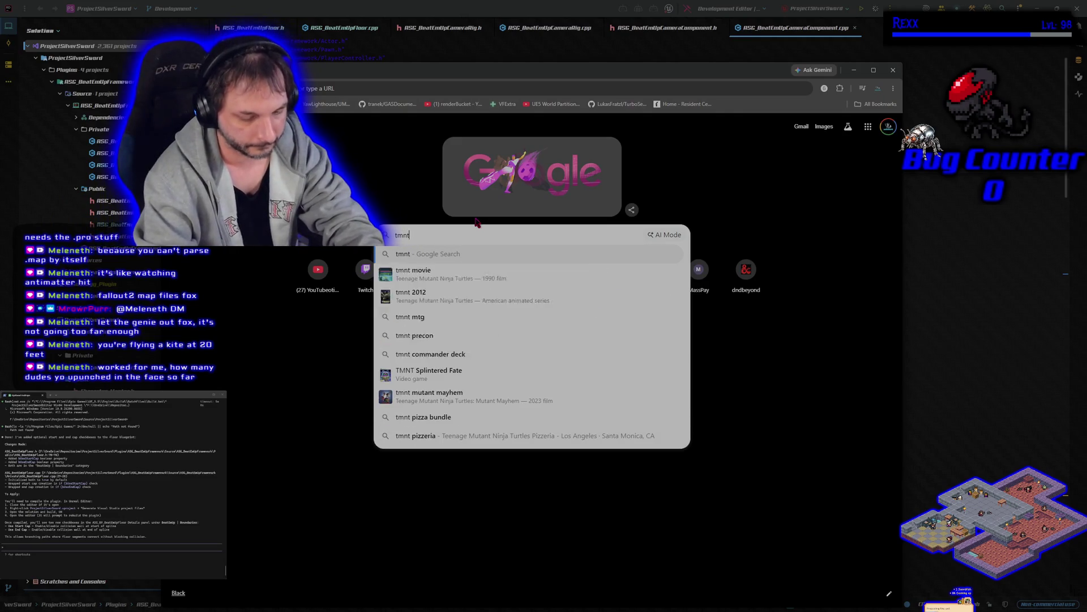
pyautogui.write('pulsing ')
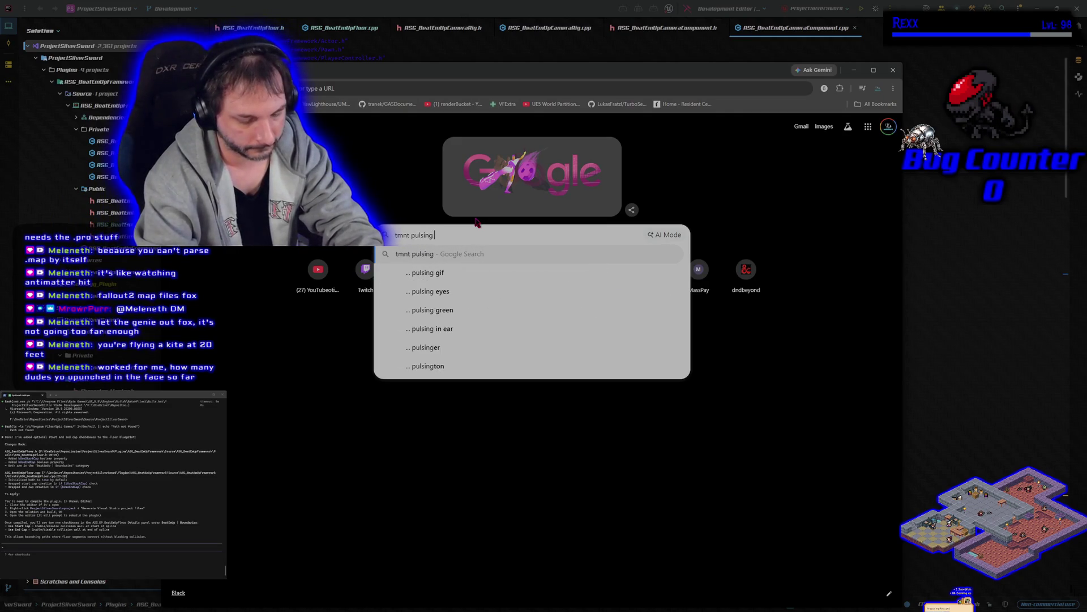
pyautogui.write('low health')
pyautogui.press('Return')
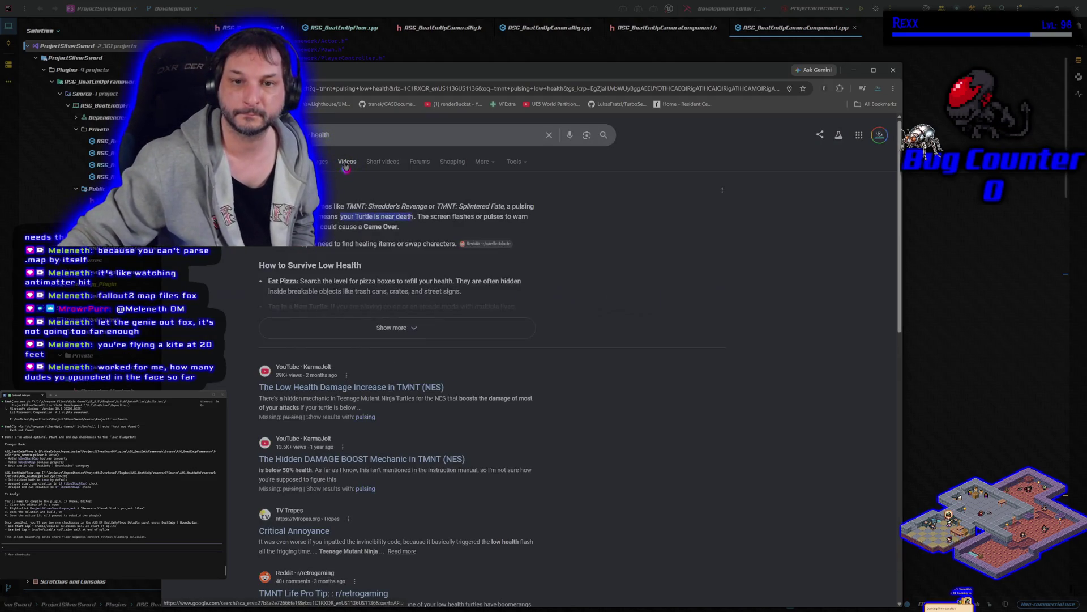
pyautogui.click(349, 163)
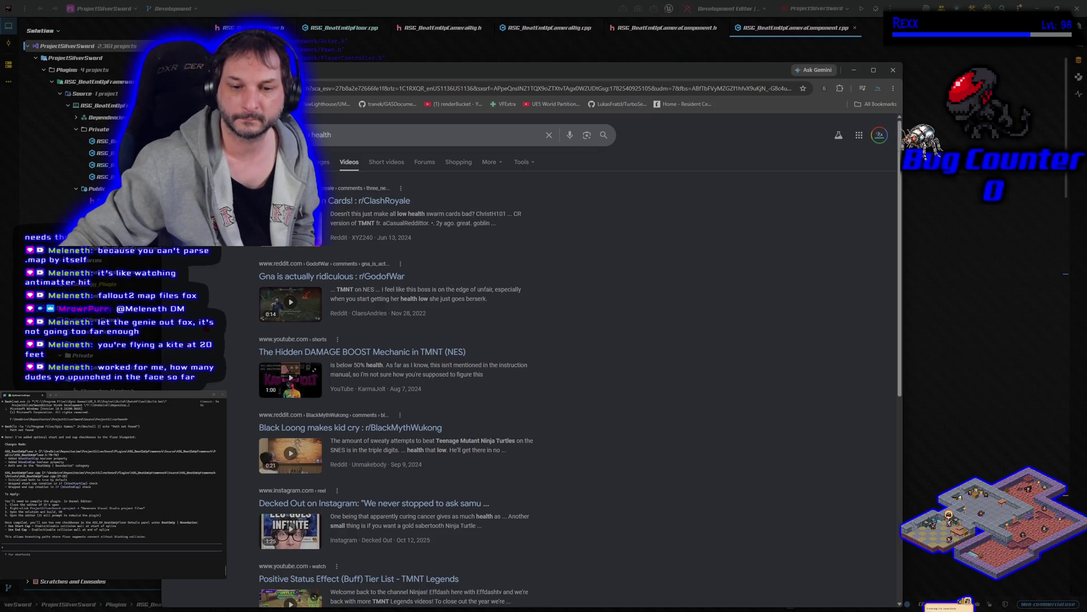
pyautogui.scroll(-2, 543, 382)
pyautogui.scroll(-1, 290, 316)
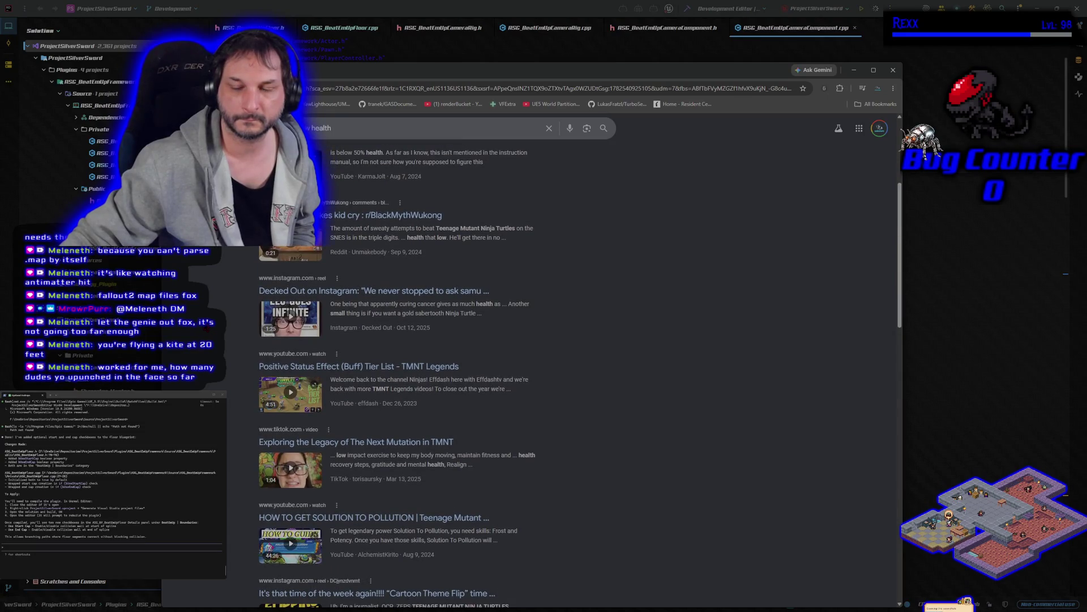
pyautogui.scroll(5, 476, 366)
# Rerun the search as Shredder's Revenge pulsing low health and open the tips video preview.
pyautogui.click(334, 136)
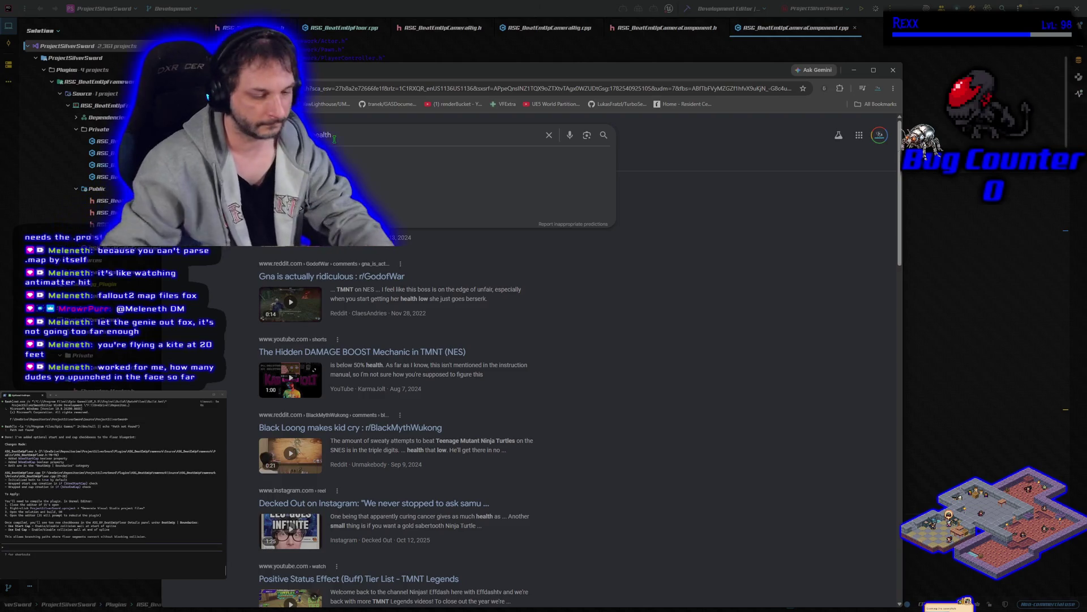
pyautogui.hotkey('ctrl', 'a')
pyautogui.press('BackSpace')
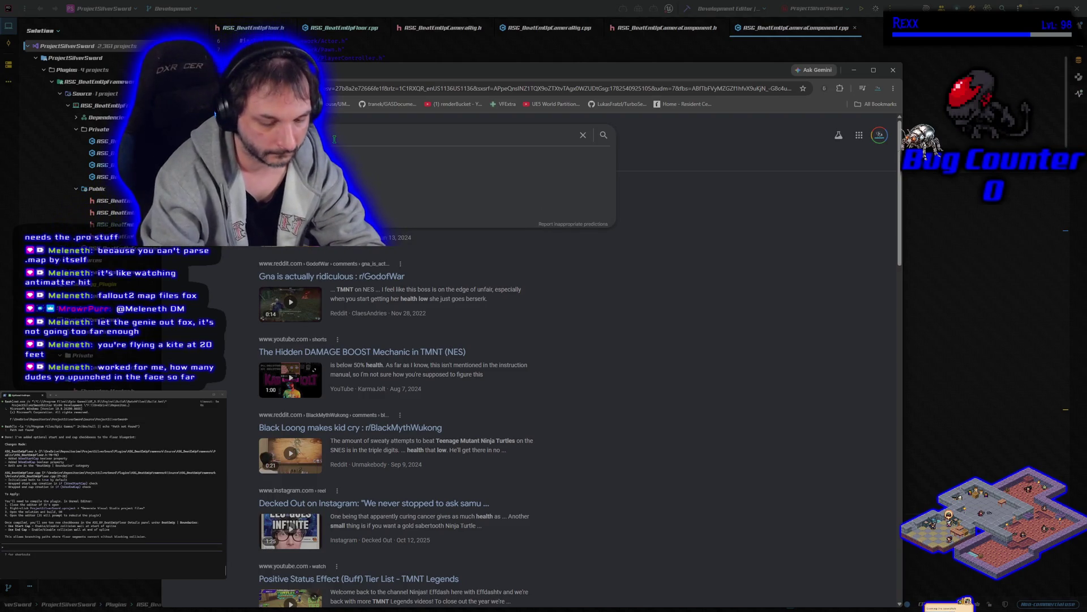
pyautogui.write('low healthlow')
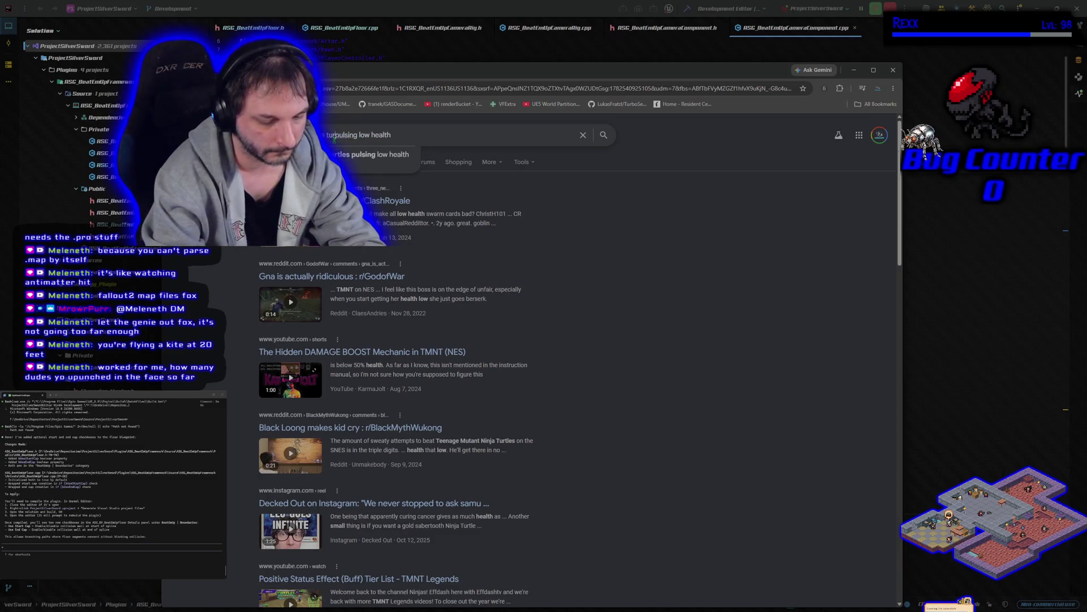
pyautogui.write('s')
pyautogui.press('BackSpace')
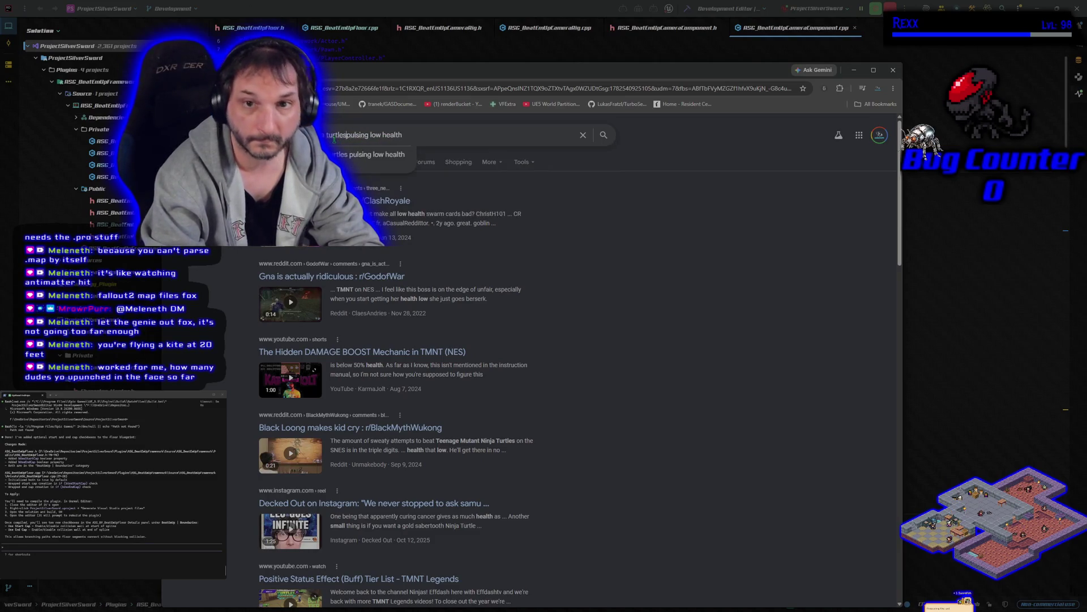
pyautogui.hotkey('ctrl', 'Delete')
pyautogui.hotkey('ctrl', 'Delete')
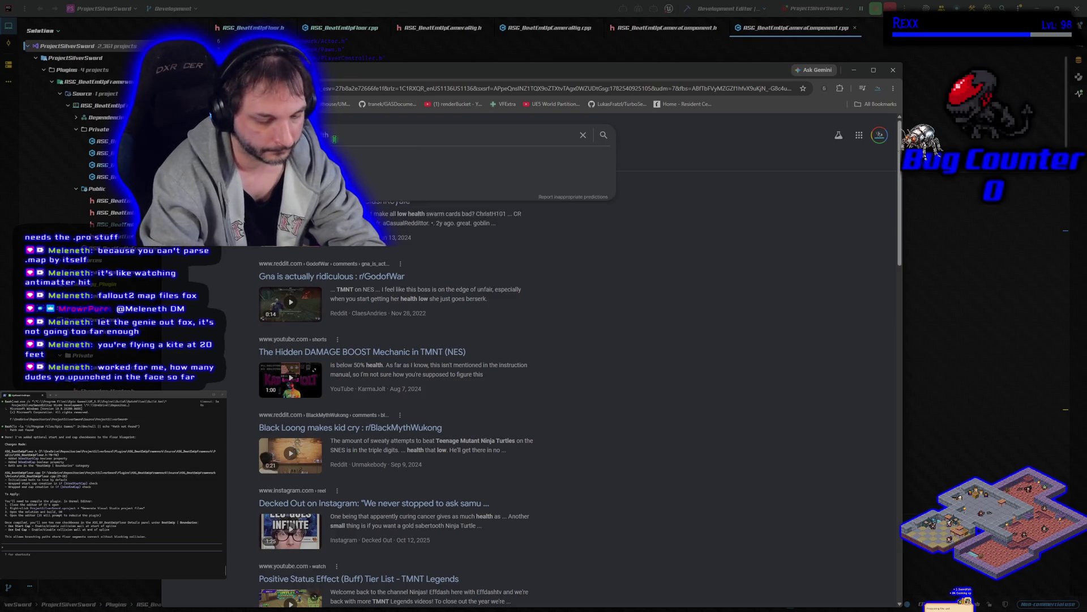
pyautogui.write('g low heal')
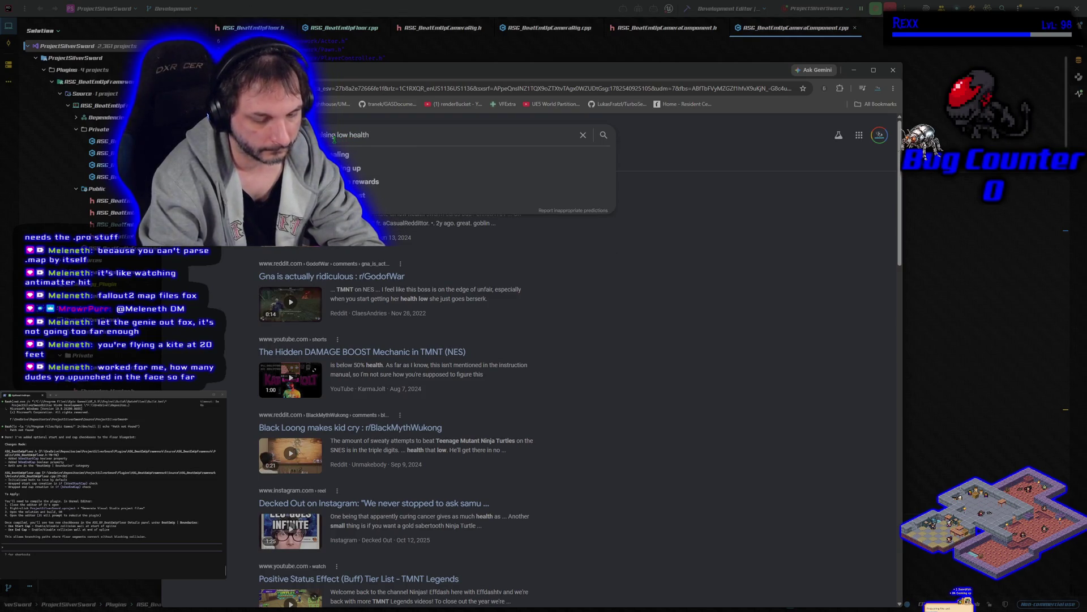
pyautogui.press('Return')
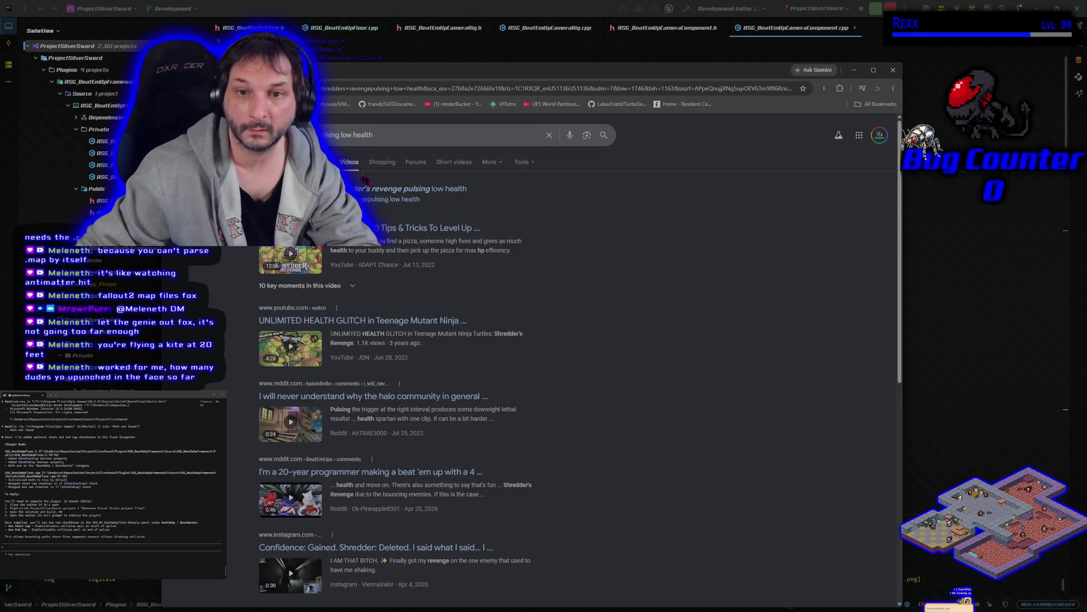
pyautogui.scroll(-1, 393, 197)
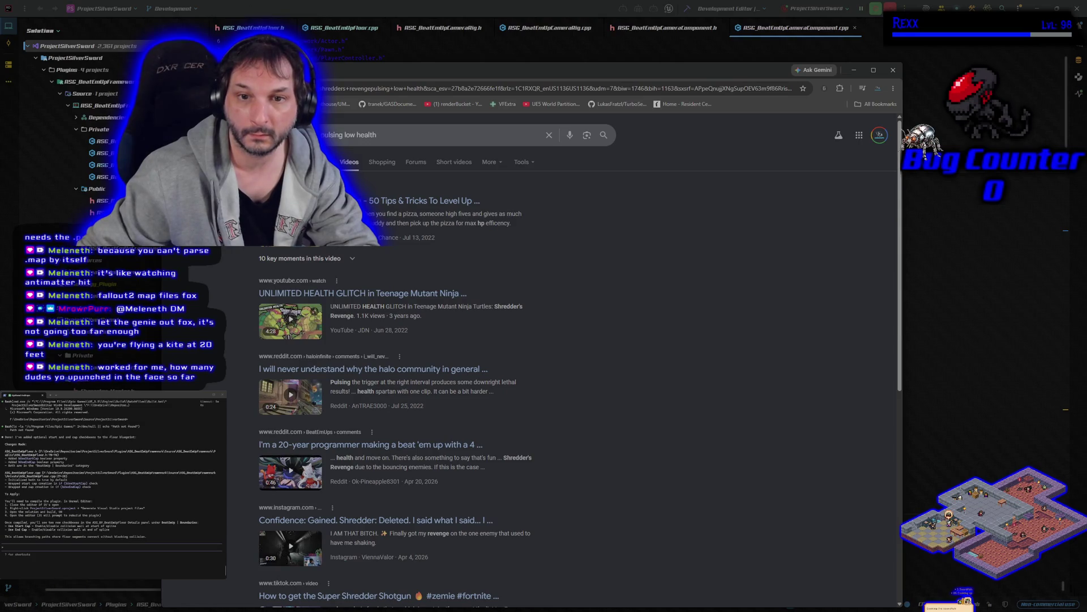
pyautogui.click(422, 200)
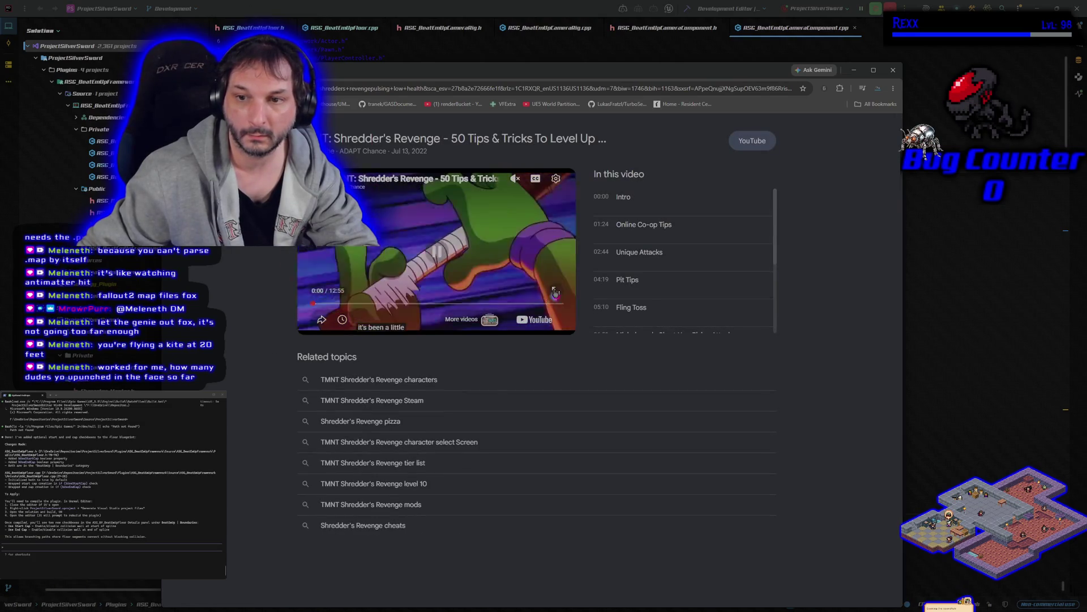
# Play the tips video fullscreen, skip ahead into the gameplay, then leave fullscreen.
pyautogui.doubleClick(561, 297)
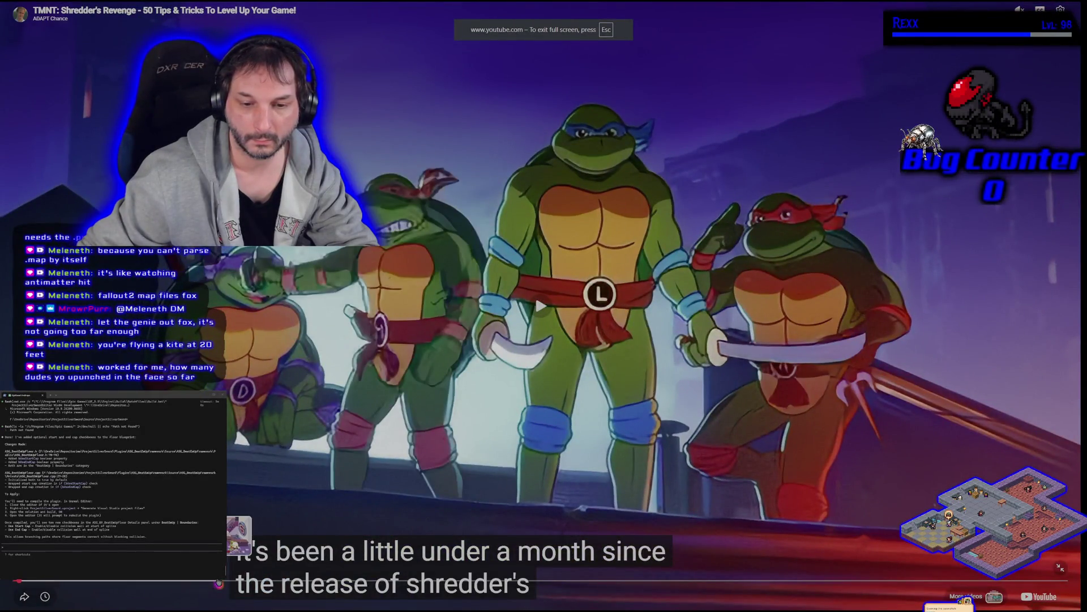
pyautogui.press('l')
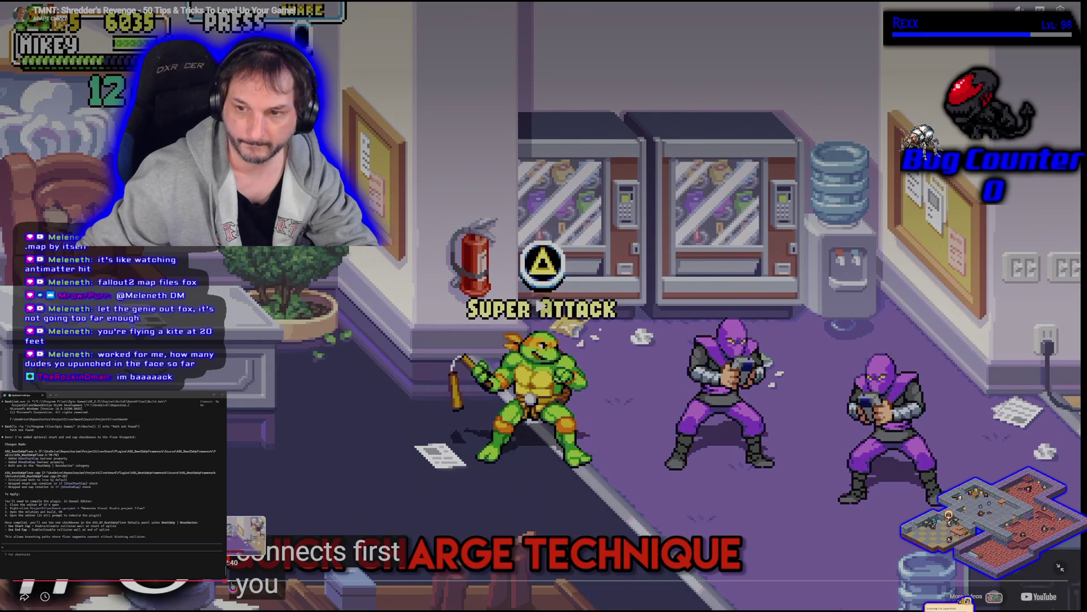
pyautogui.click(250, 580)
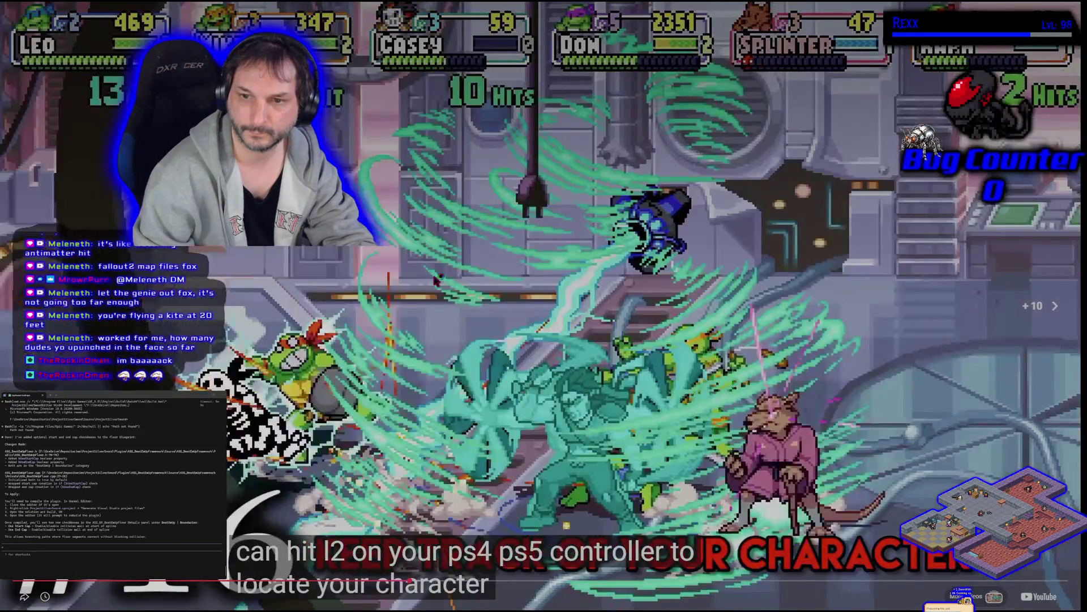
pyautogui.press('Escape')
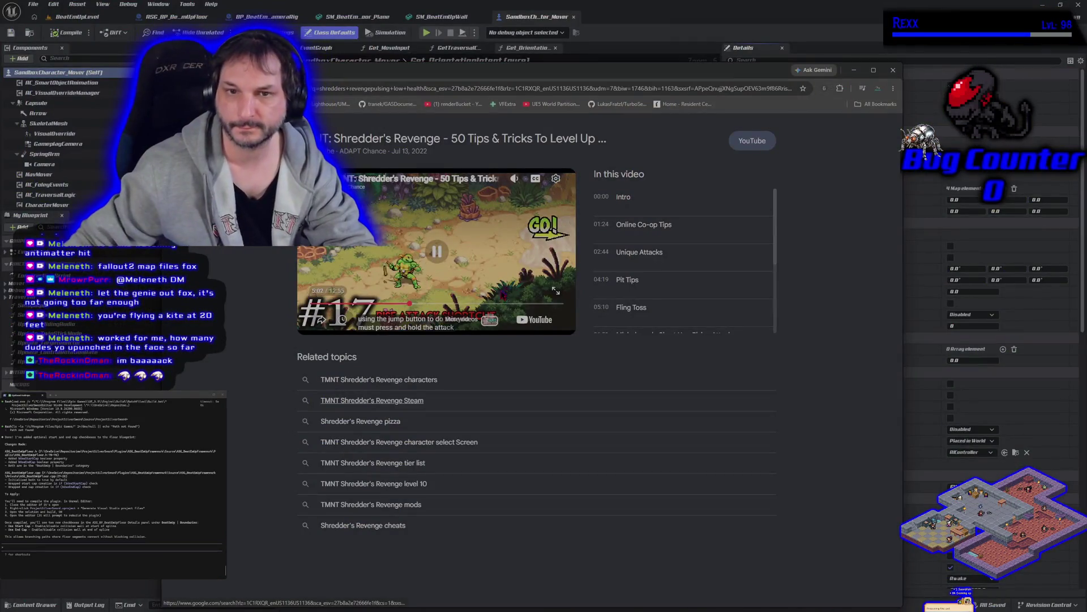
# Leave the video preview, peek at the unlimited health glitch video and return to the results.
pyautogui.press('Escape')
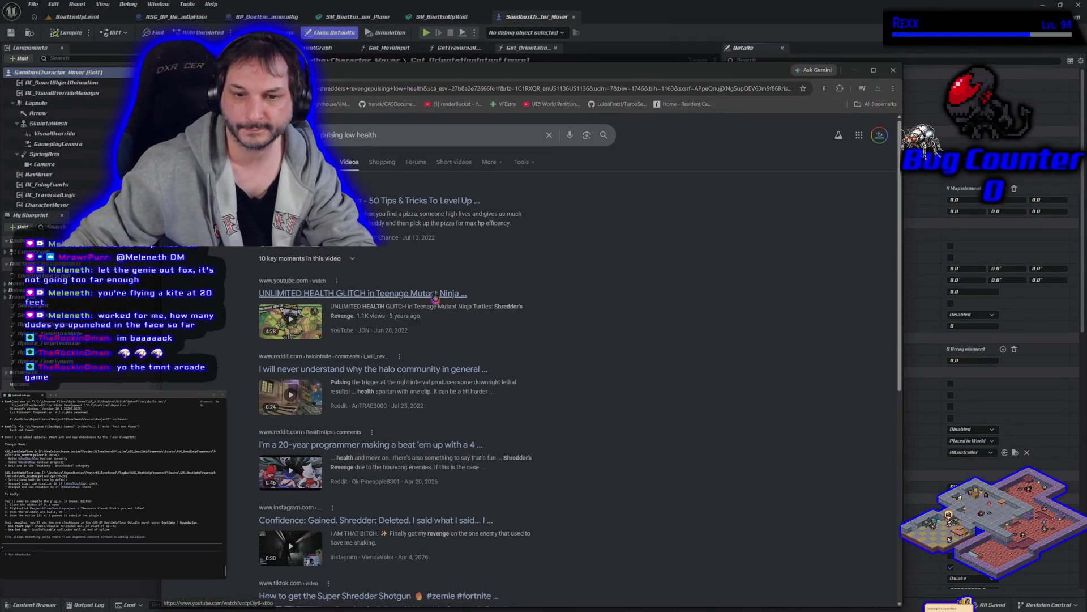
pyautogui.click(435, 297)
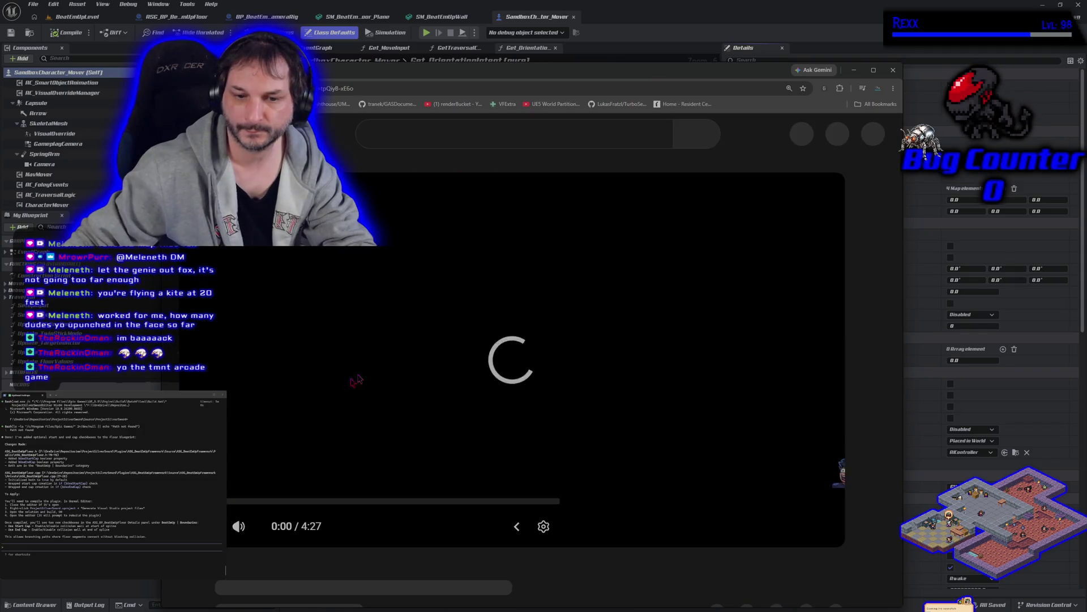
pyautogui.hotkey('alt', 'Left')
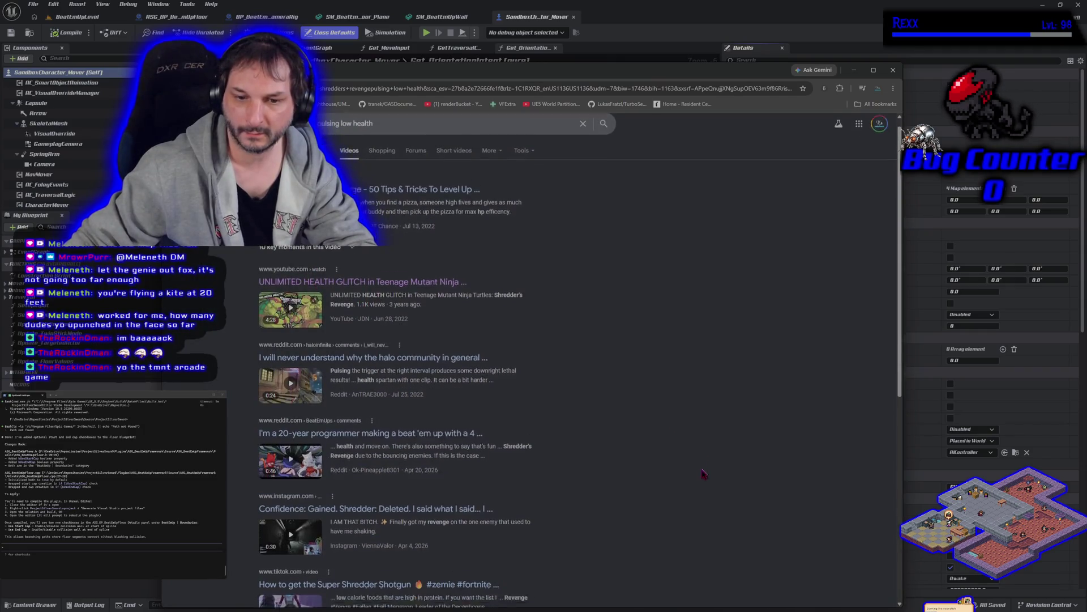
pyautogui.scroll(-3, 678, 492)
pyautogui.scroll(-3, 677, 492)
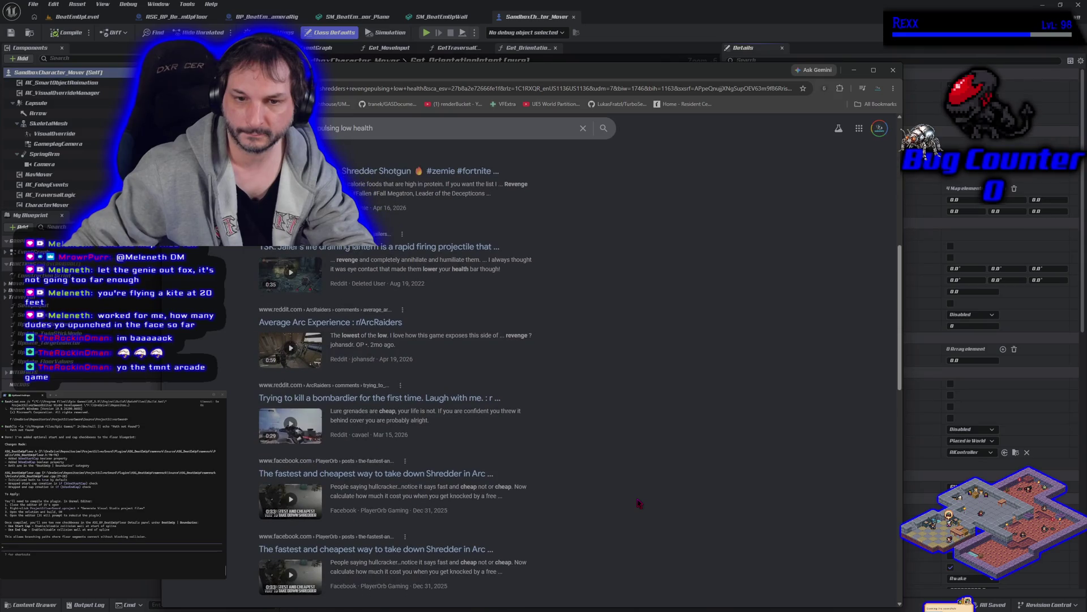
pyautogui.scroll(-2, 634, 505)
pyautogui.scroll(-1, 631, 507)
pyautogui.scroll(3, 626, 507)
pyautogui.scroll(5, 612, 493)
pyautogui.scroll(1, 602, 483)
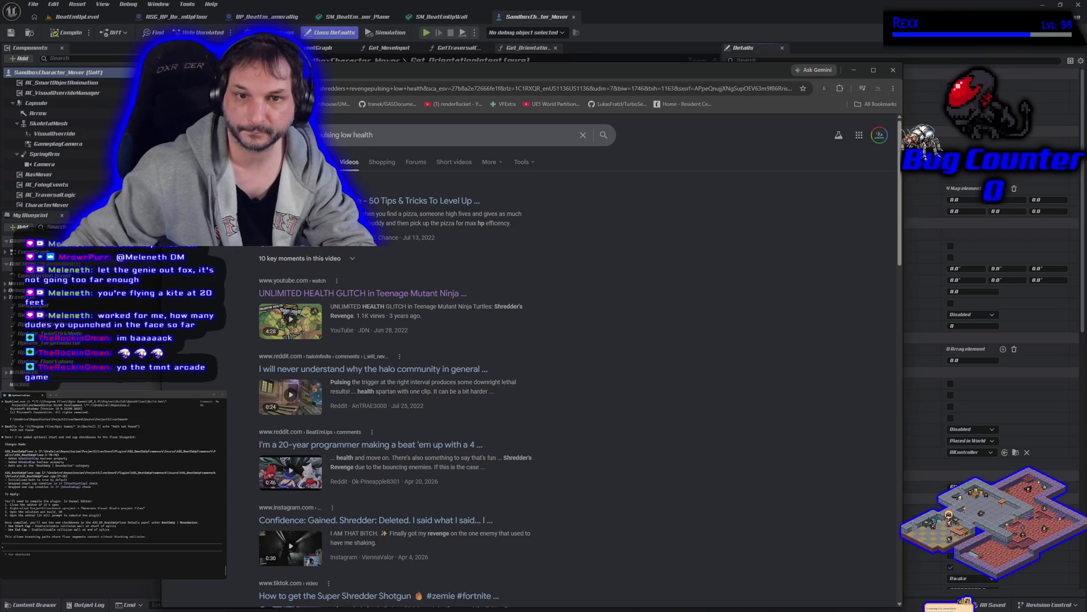
# Search 'flashing low health' across Images then Videos, then hide Chrome behind the editor.
pyautogui.click(310, 161)
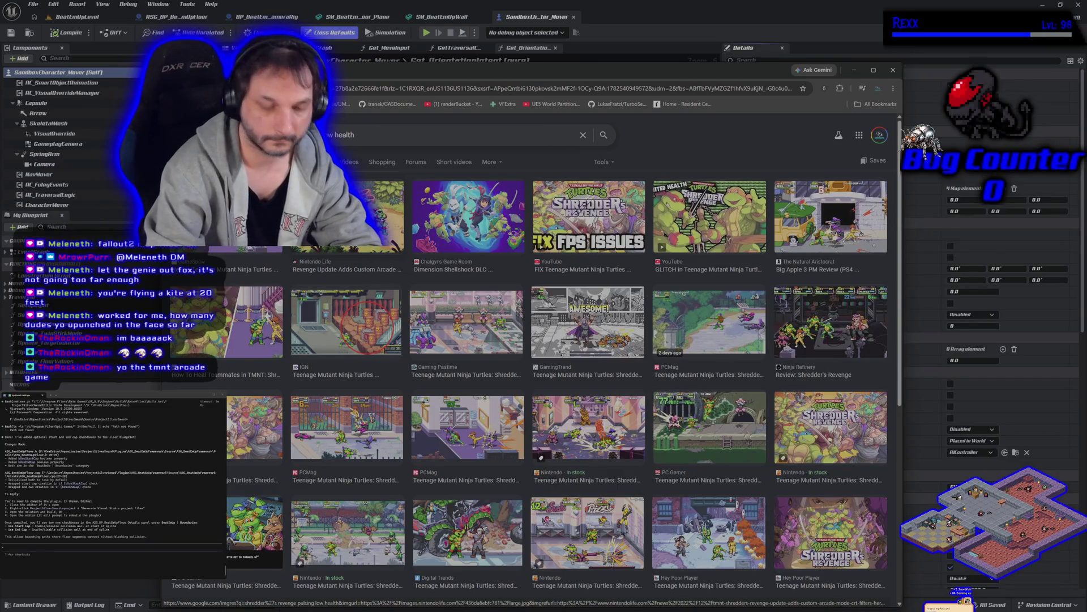
pyautogui.write('sh lo')
pyautogui.write('flashing')
pyautogui.press('Return')
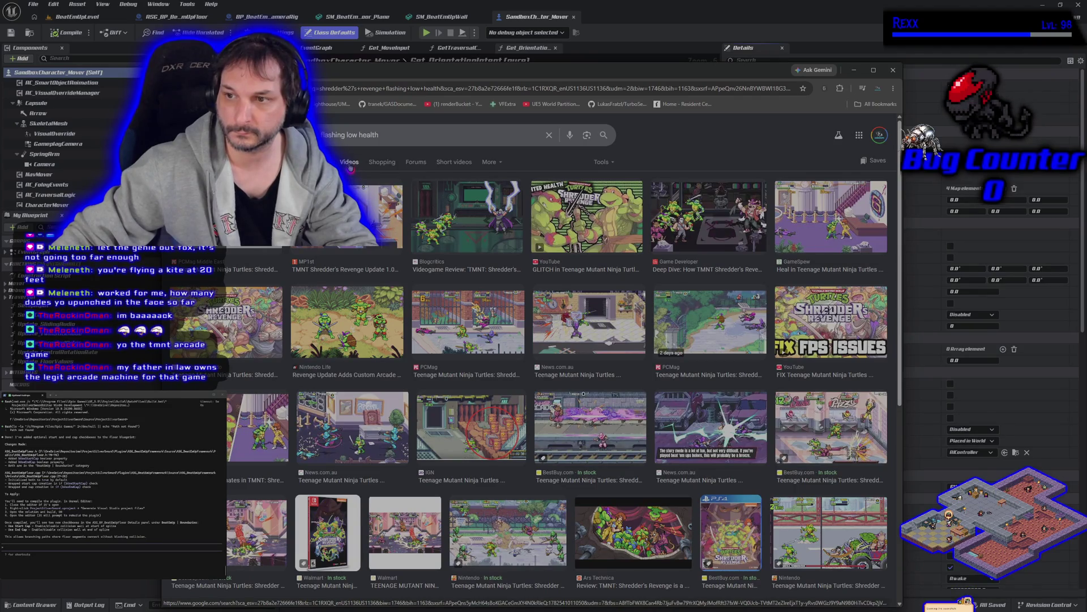
pyautogui.click(349, 161)
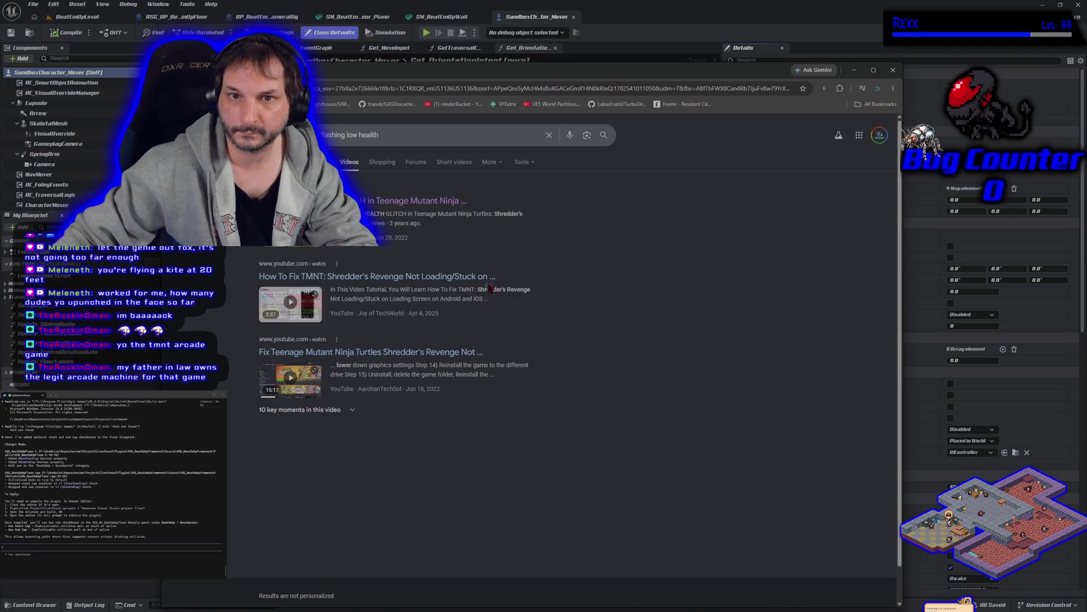
pyautogui.hotkey('alt', 'Tab')
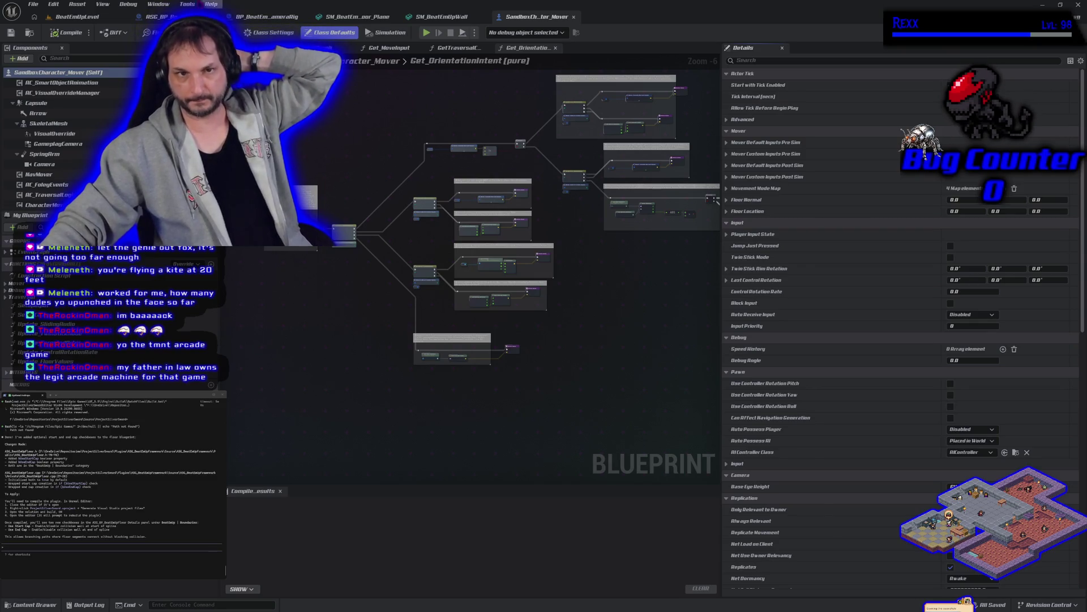
# Switch to the BeatEmUp level, select the floor actor and show its details.
pyautogui.click(77, 16)
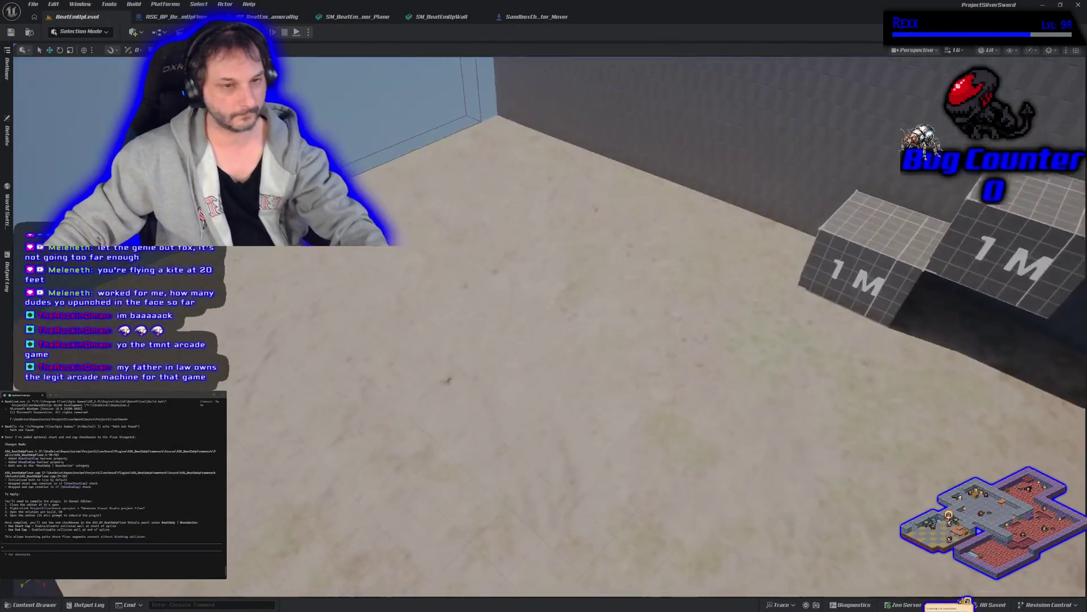
pyautogui.moveTo(296, 316); pyautogui.dragTo(313, 363)
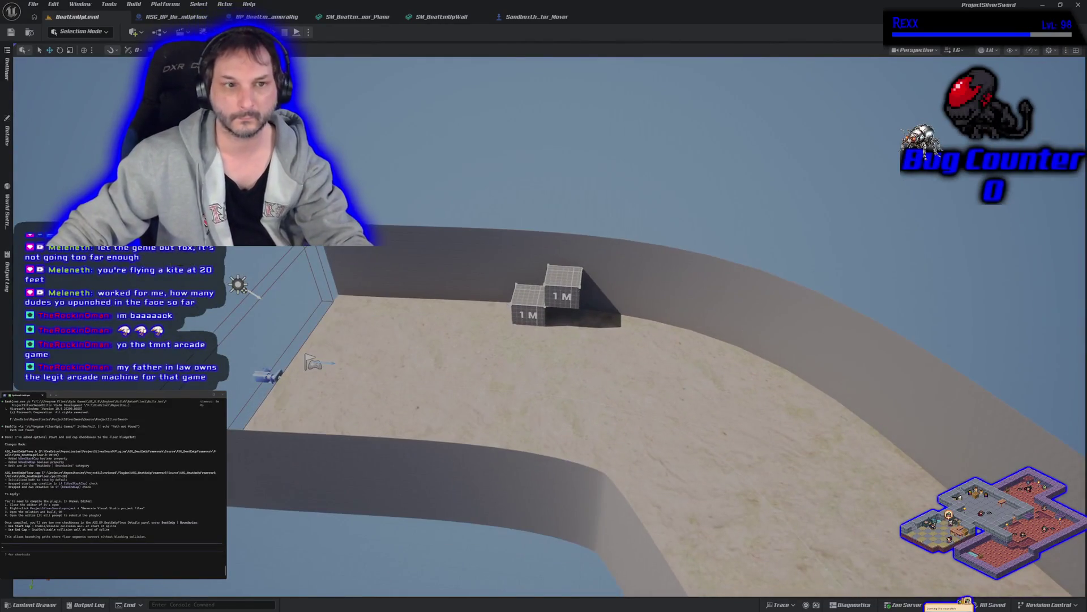
pyautogui.click(314, 363)
pyautogui.click(7, 152)
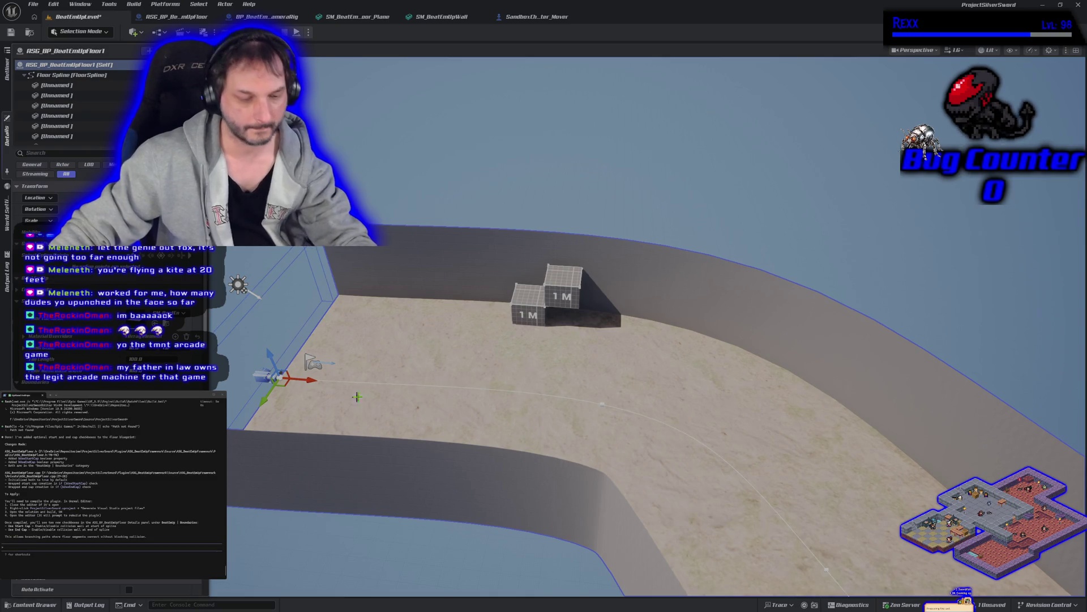
pyautogui.scroll(-10, 646, 341)
# Inspect the floor strip's end from above, save the level and start a play session.
pyautogui.moveTo(645, 340); pyautogui.dragTo(679, 254)
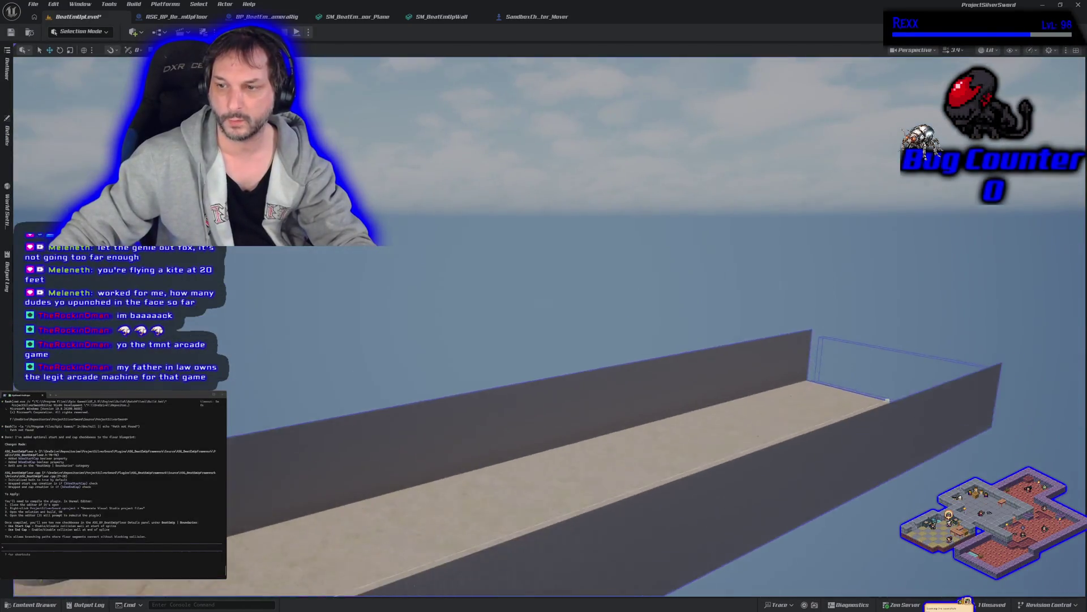
pyautogui.moveTo(645, 340); pyautogui.dragTo(645, 255)
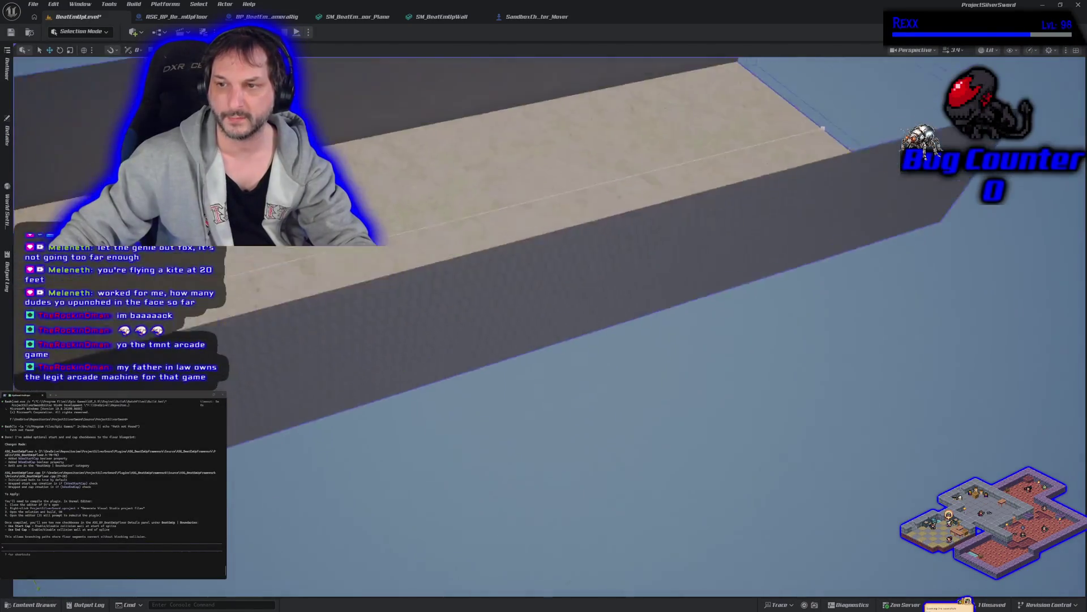
pyautogui.click(13, 150)
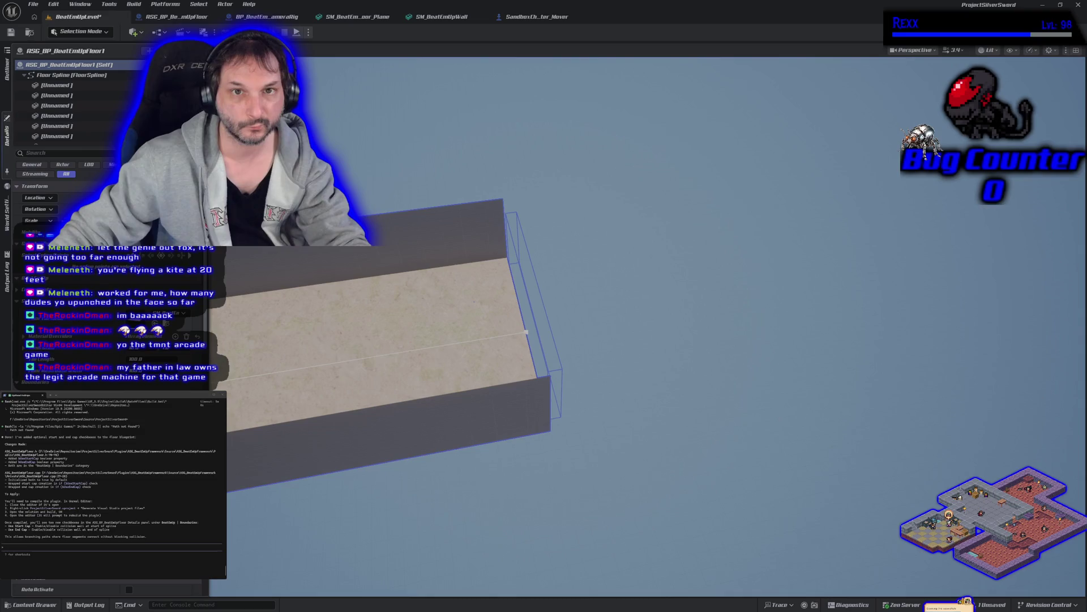
pyautogui.click(10, 32)
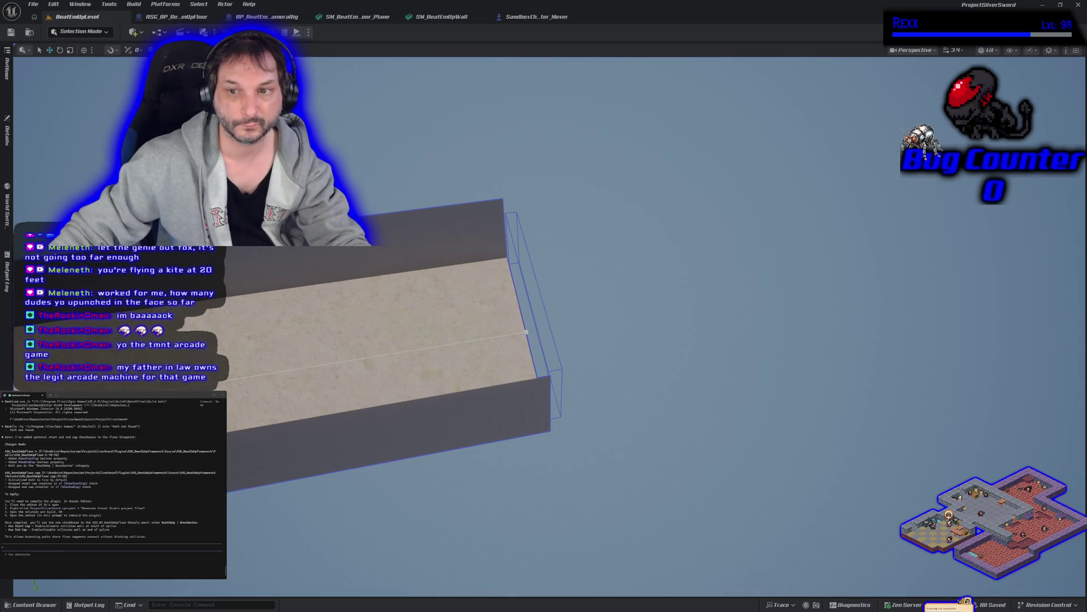
pyautogui.hotkey('alt', 'p')
pyautogui.press('space')
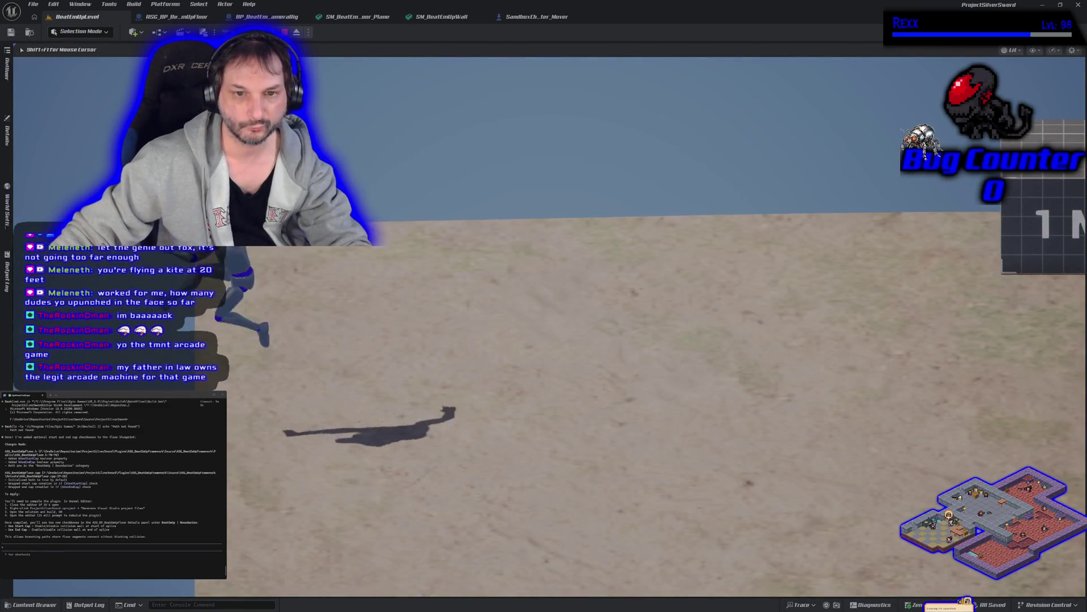
pyautogui.press('d')
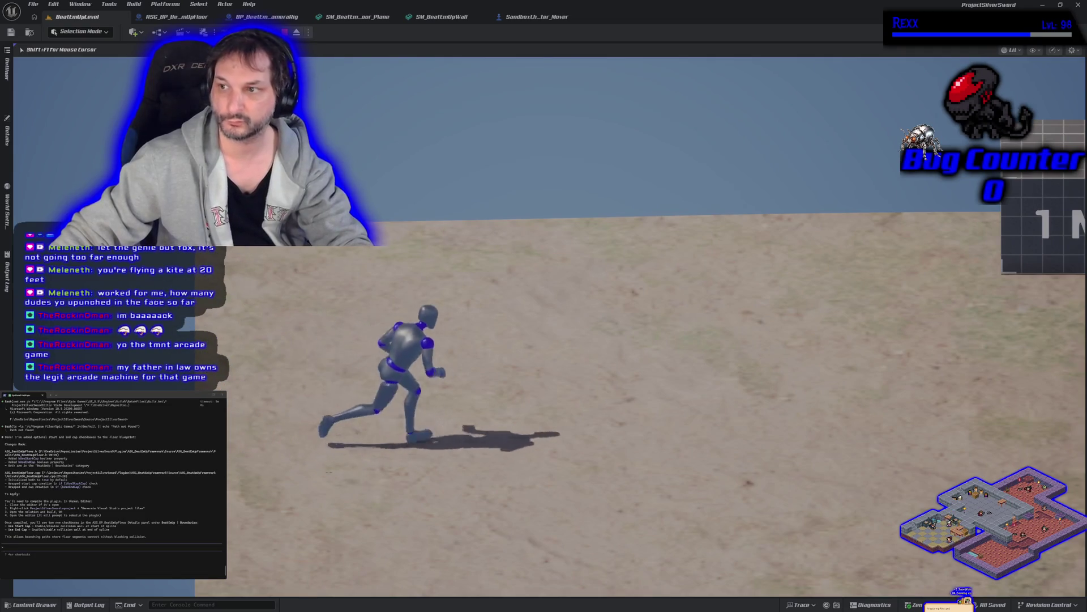
pyautogui.press('w')
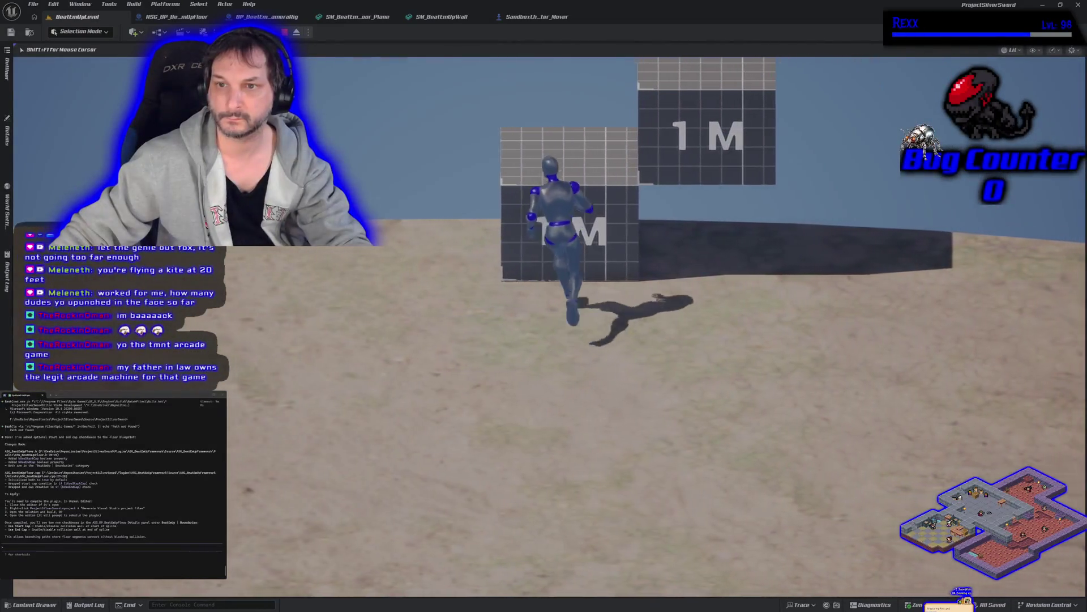
pyautogui.press('space')
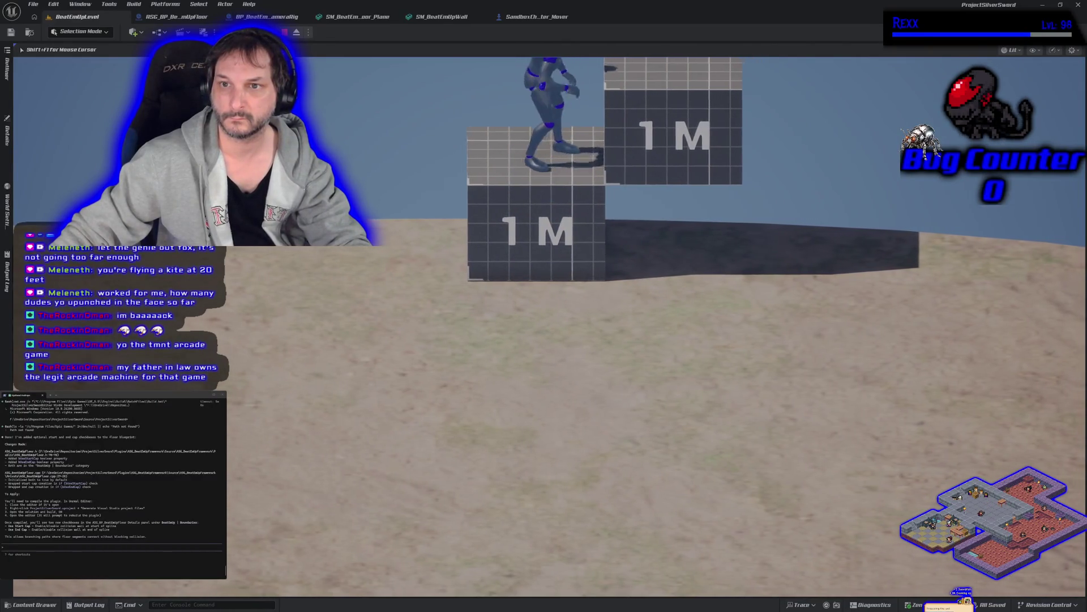
pyautogui.press('space')
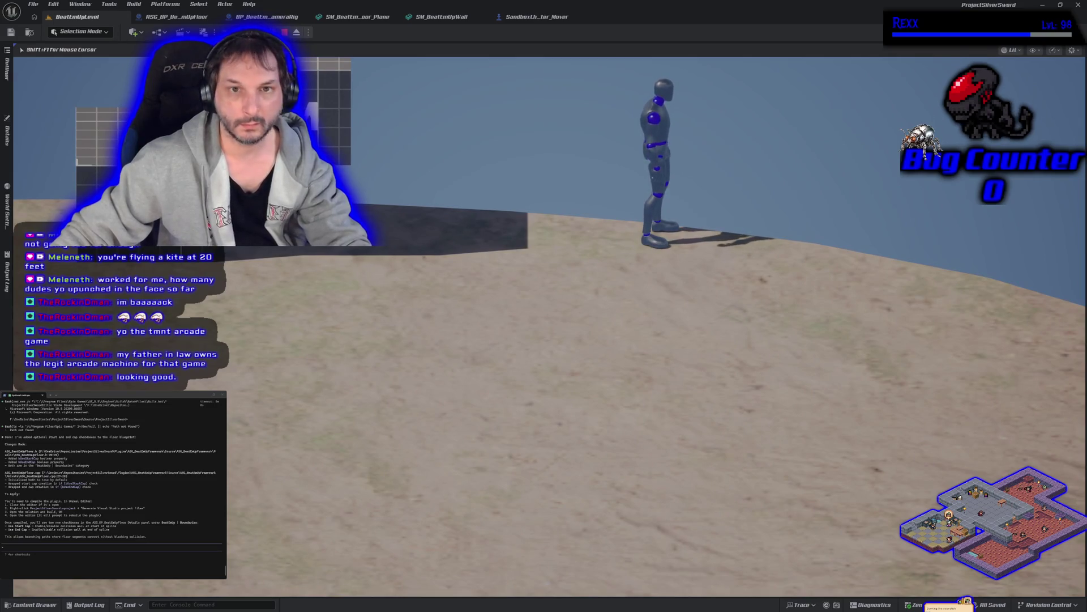
pyautogui.press('Escape')
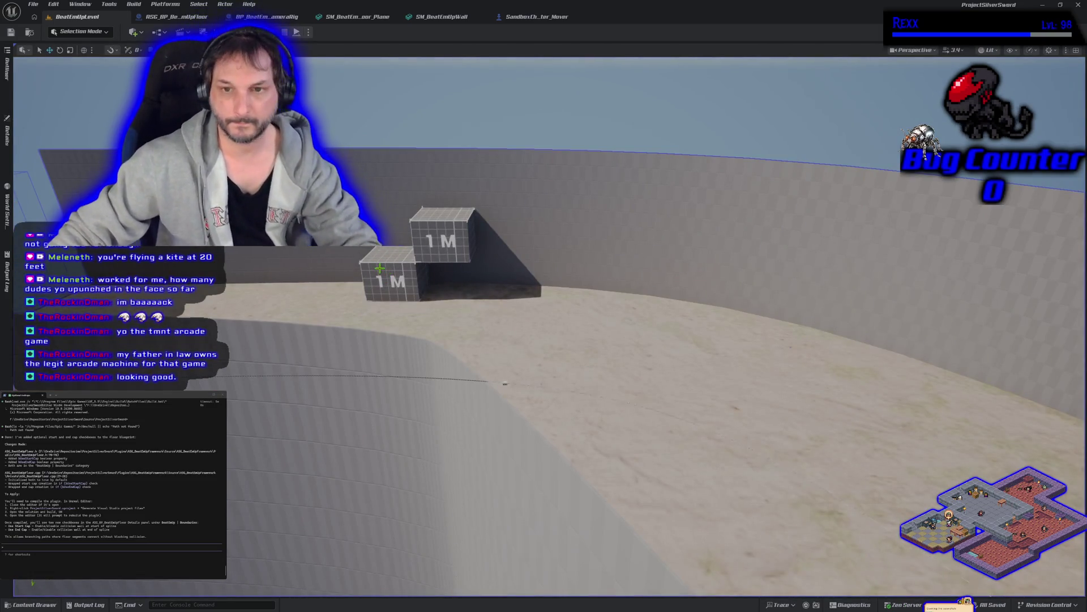
# Frame the floor, close the SandboxCharacter_Mover Blueprint and return to the level view.
pyautogui.press('f')
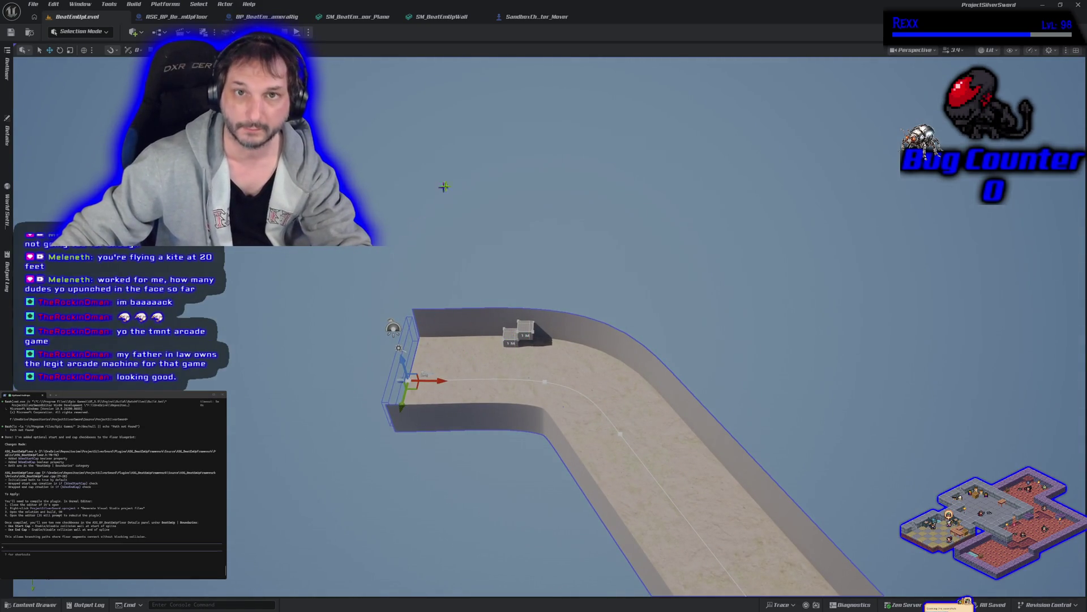
pyautogui.click(540, 17)
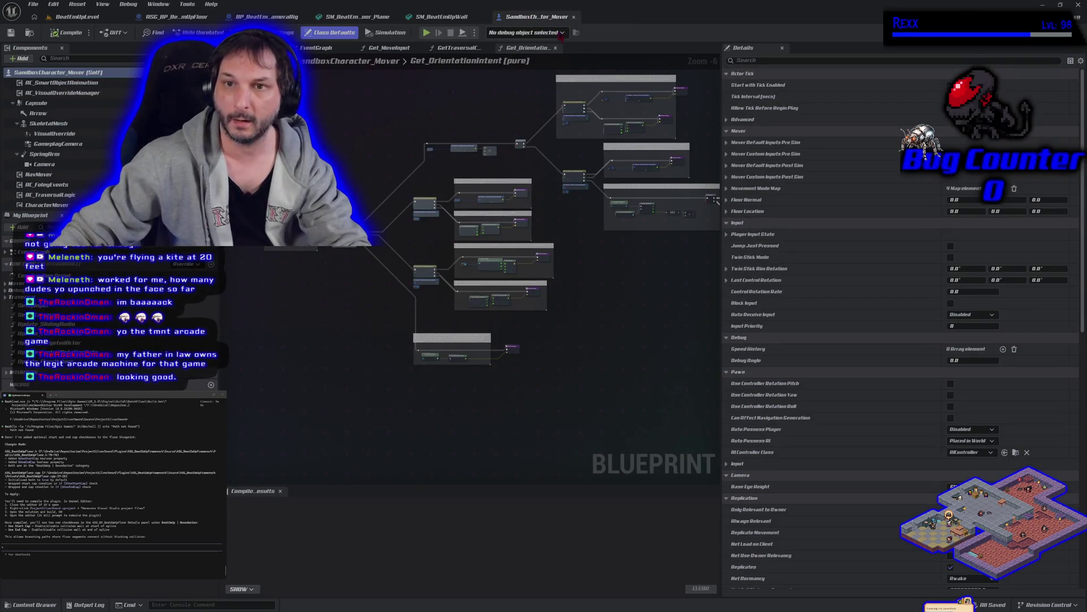
pyautogui.middleClick(545, 19)
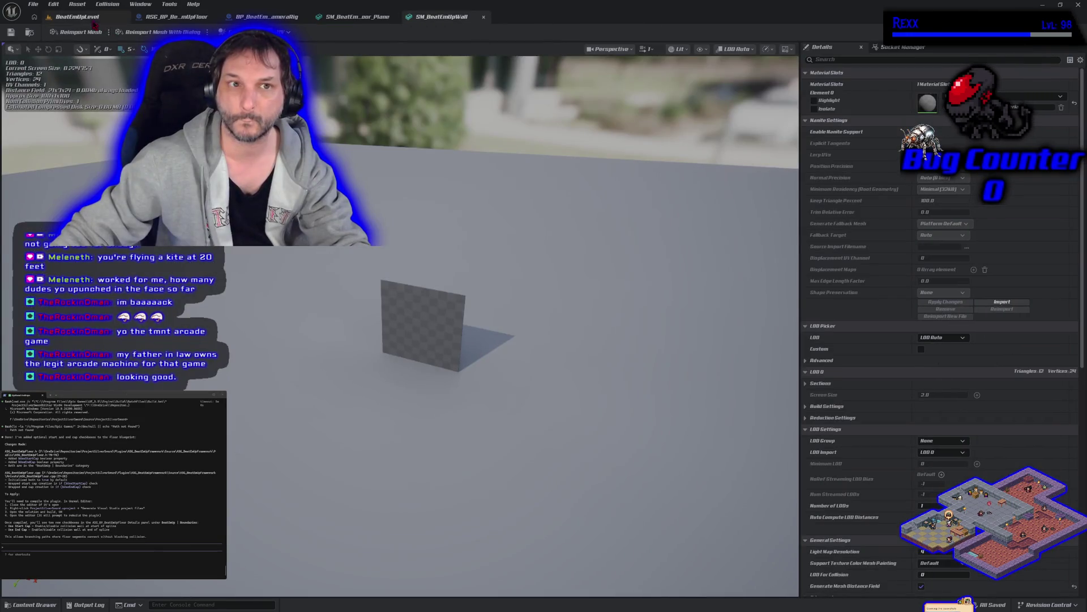
pyautogui.click(88, 19)
# Frame the spline floor, start another play test and run toward the 1 M walls.
pyautogui.press('f')
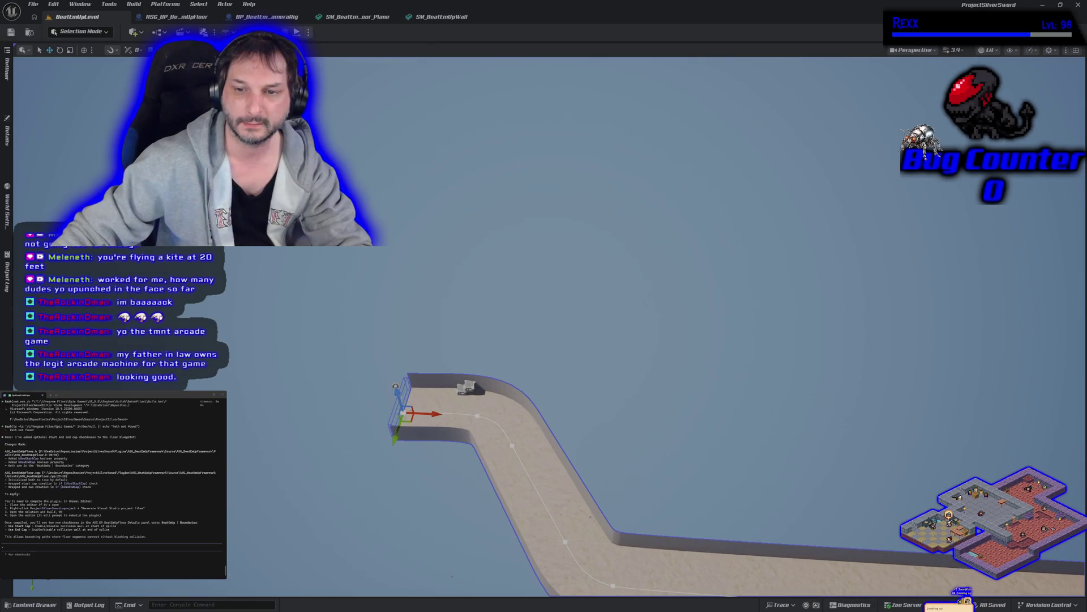
pyautogui.hotkey('alt', 'p')
pyautogui.press('w')
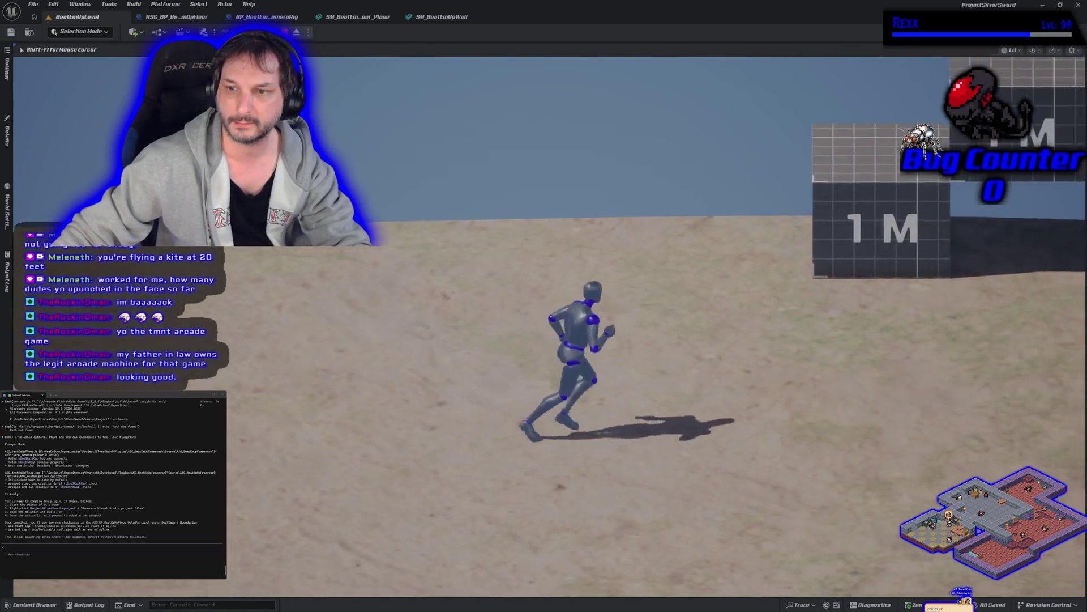
# Jump and mantle onto the 1 M wall, drop back to the ground and stop the play test.
pyautogui.press('space')
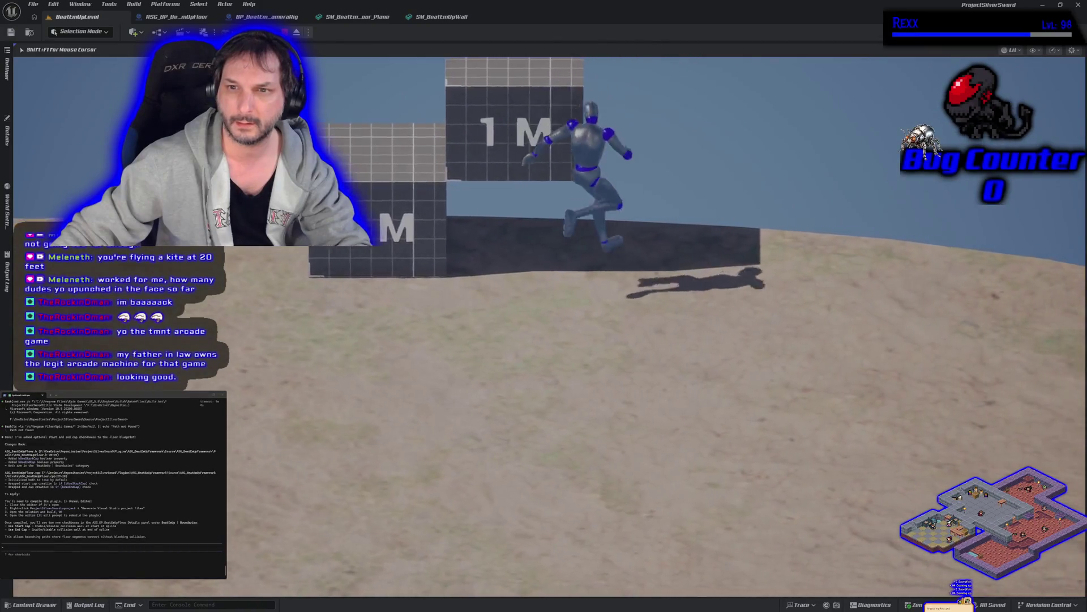
pyautogui.press('space')
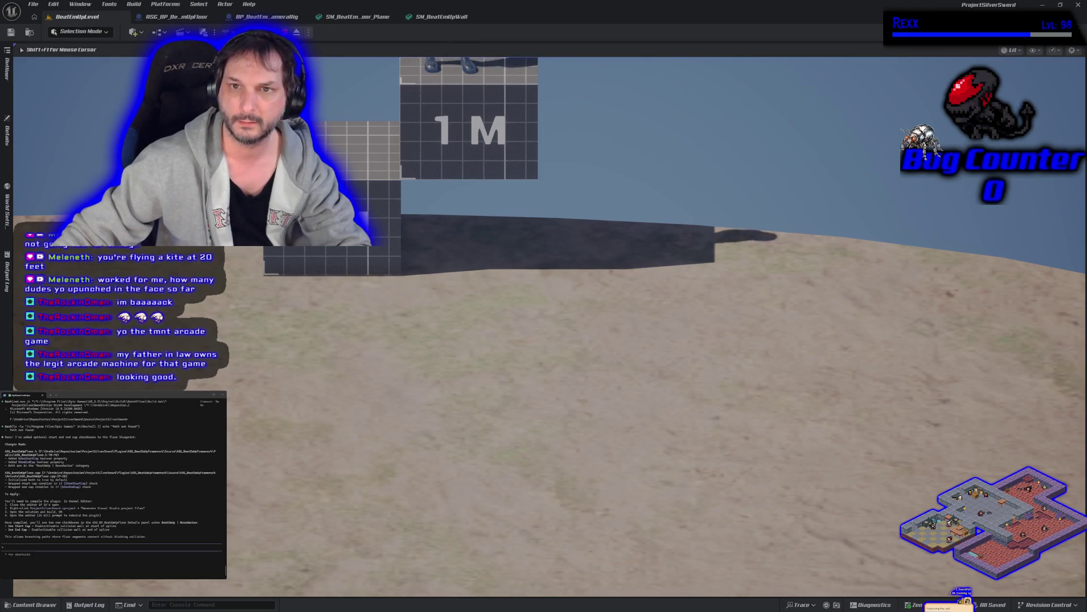
pyautogui.press('s')
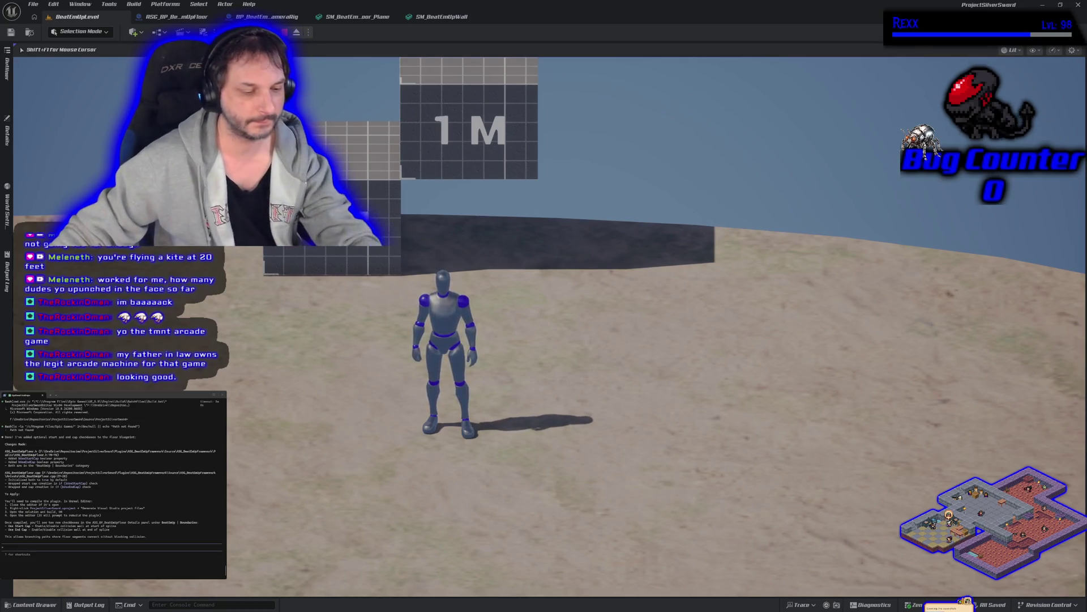
pyautogui.press('Escape')
# Scale both 1 M cubes down to 0.5 M height and lower them onto the floor.
pyautogui.click(461, 280)
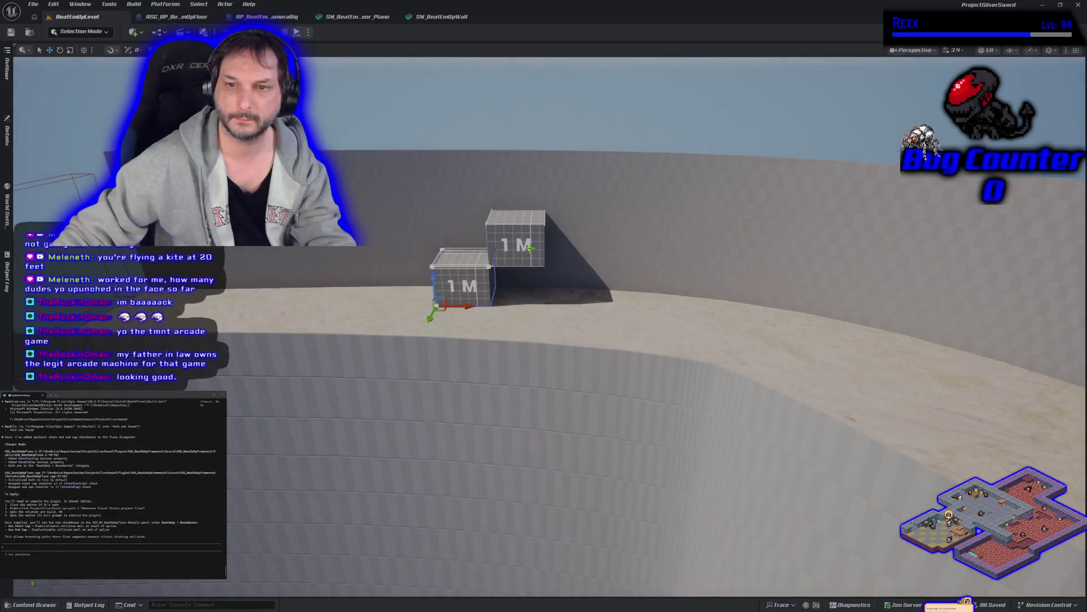
pyautogui.press('e')
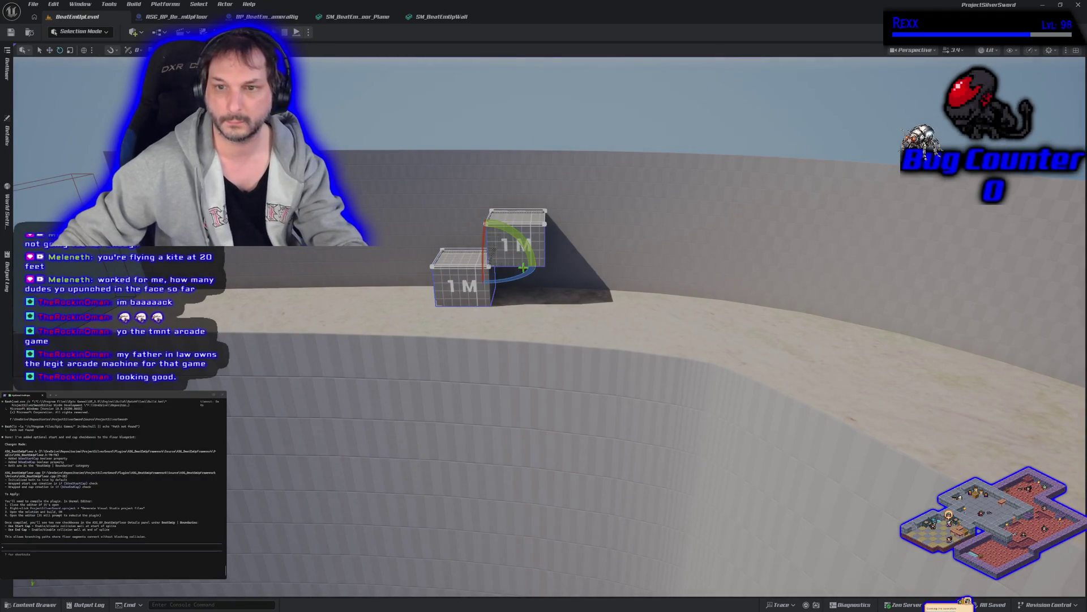
pyautogui.moveTo(484, 240); pyautogui.dragTo(491, 258)
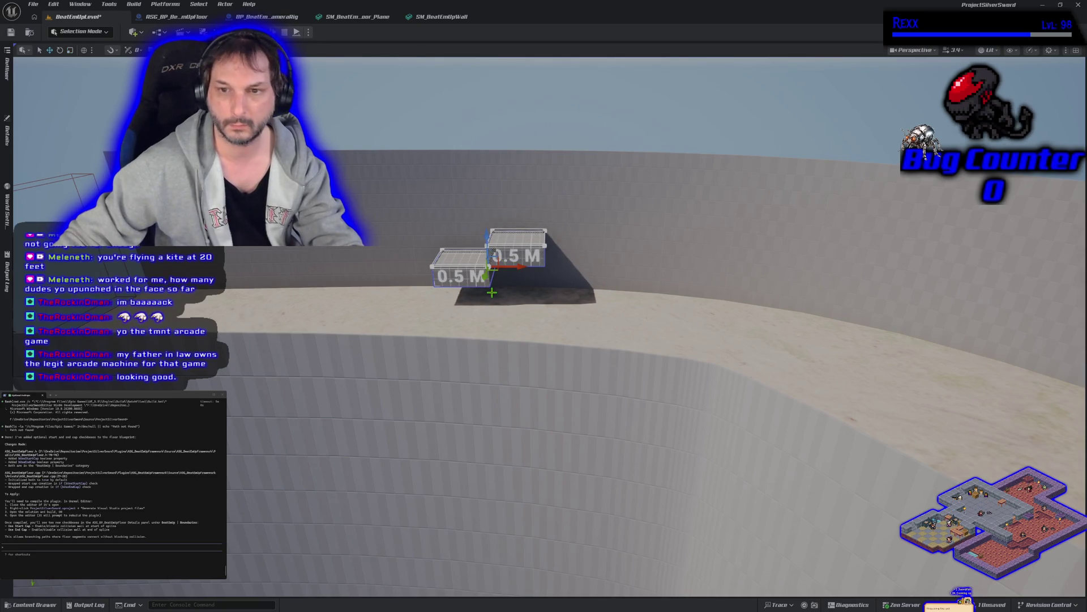
pyautogui.moveTo(486, 235); pyautogui.dragTo(488, 294)
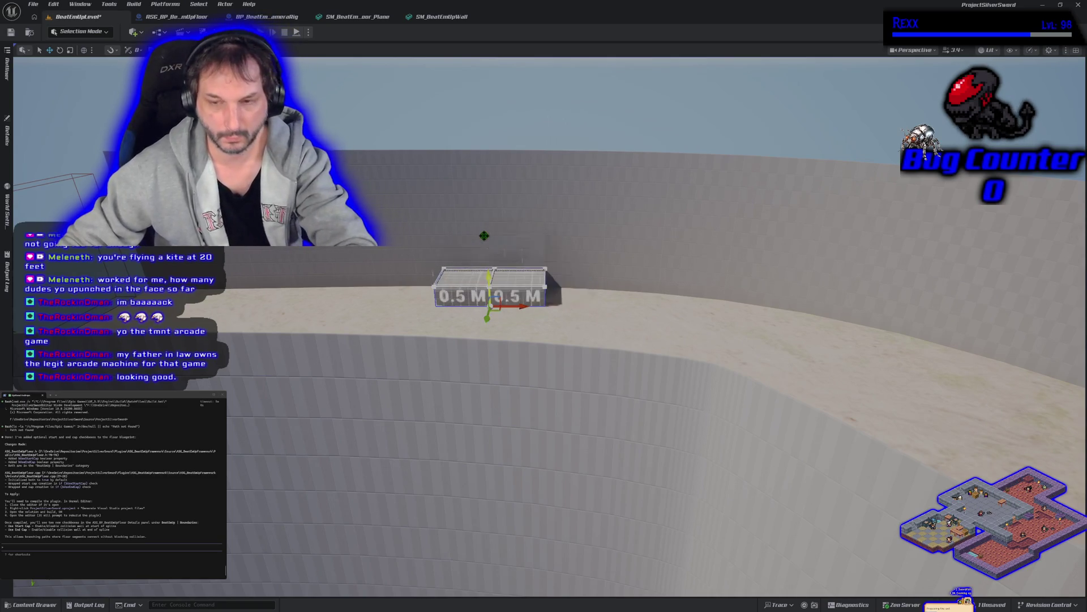
# Select the upper cube, undo two stray moves and fly in to look down on the box.
pyautogui.click(513, 279)
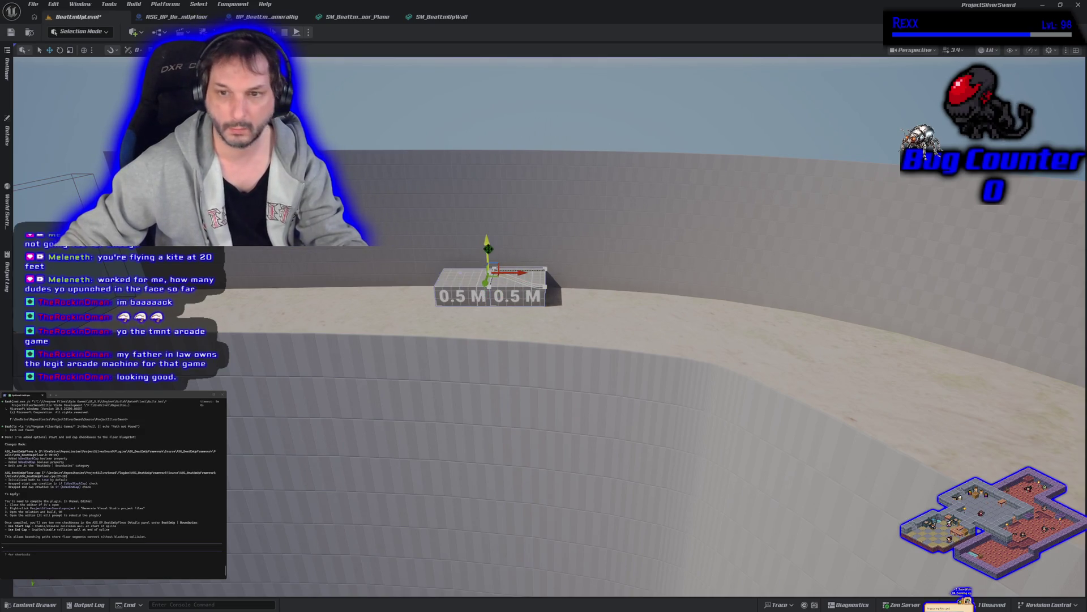
pyautogui.hotkey('ctrl', 'z')
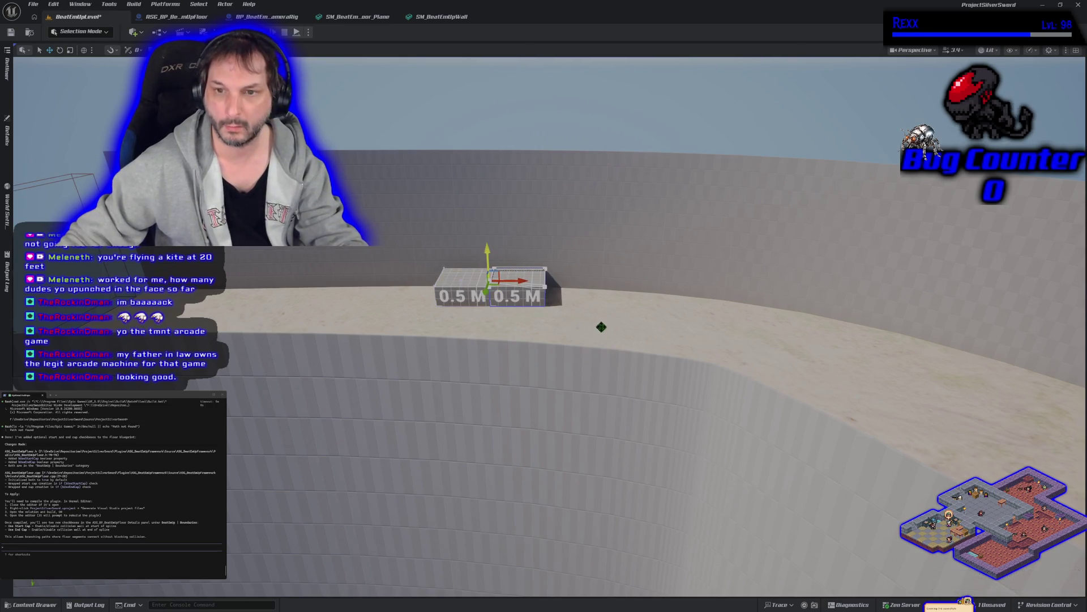
pyautogui.hotkey('ctrl', 'z')
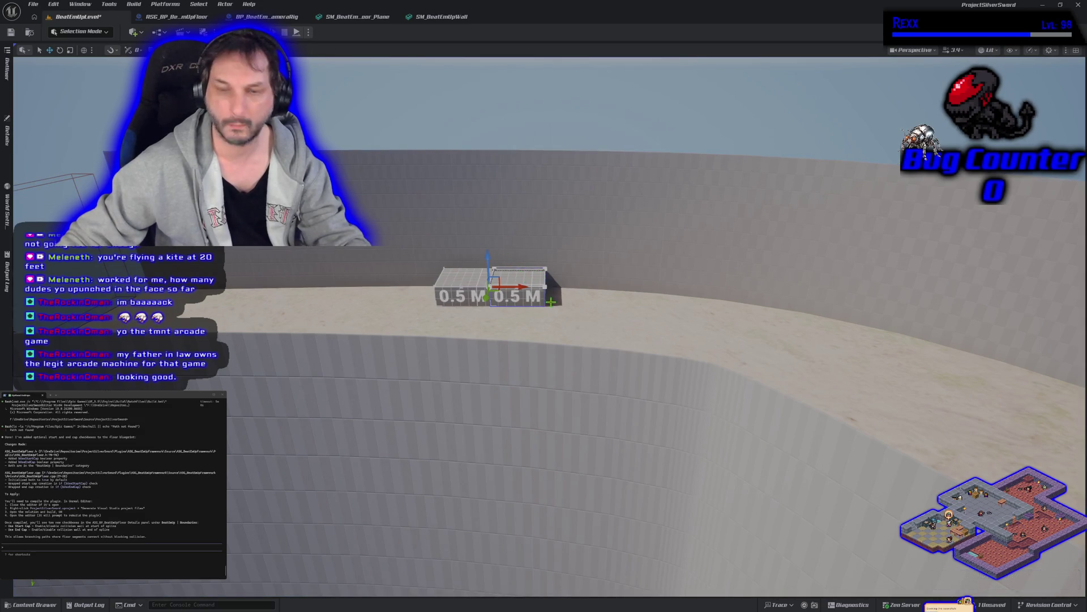
pyautogui.moveTo(551, 300)
pyautogui.mouseDown()
pyautogui.moveTo(552, 255)
pyautogui.moveTo(422, 364)
pyautogui.moveTo(398, 359)
pyautogui.mouseUp()
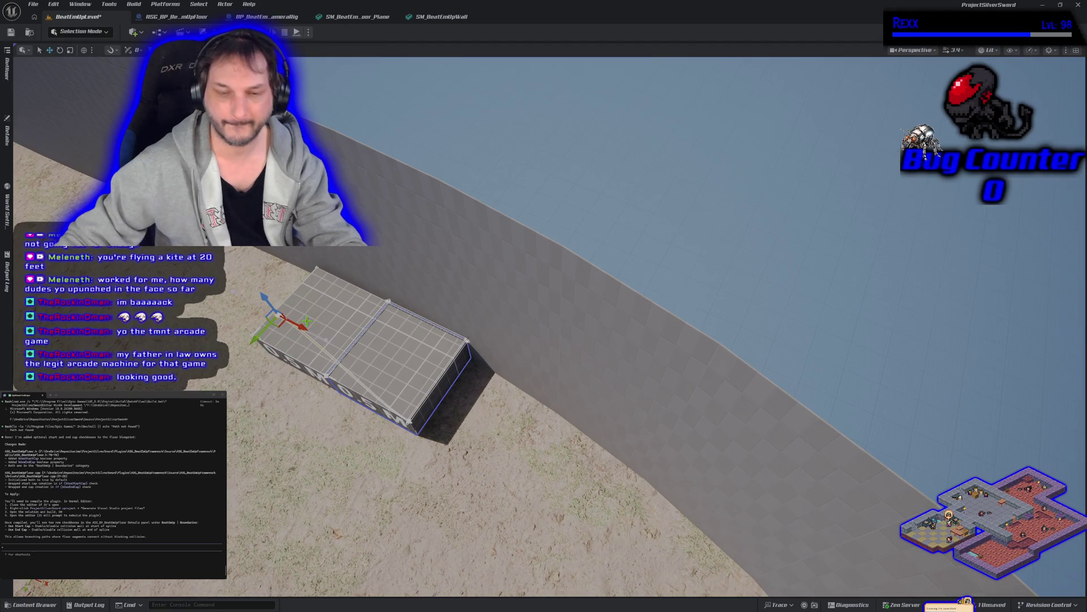
# Undo stray spline-point and box edits while viewing the box from a low angle.
pyautogui.hotkey('ctrl', 'z')
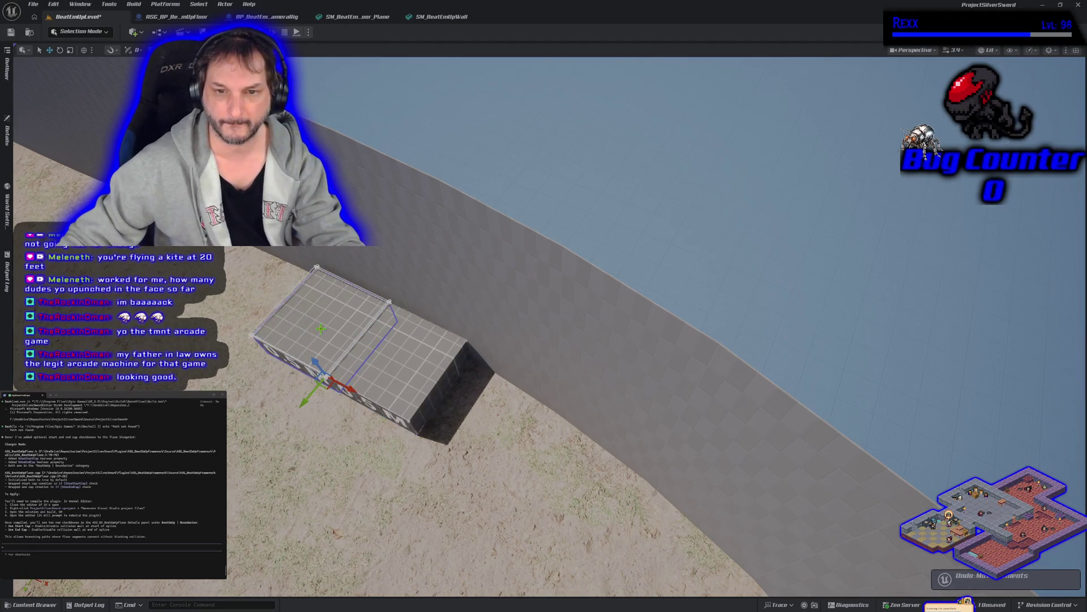
pyautogui.moveTo(399, 359)
pyautogui.mouseDown()
pyautogui.moveTo(398, 255)
pyautogui.moveTo(357, 298)
pyautogui.moveTo(586, 345)
pyautogui.mouseUp()
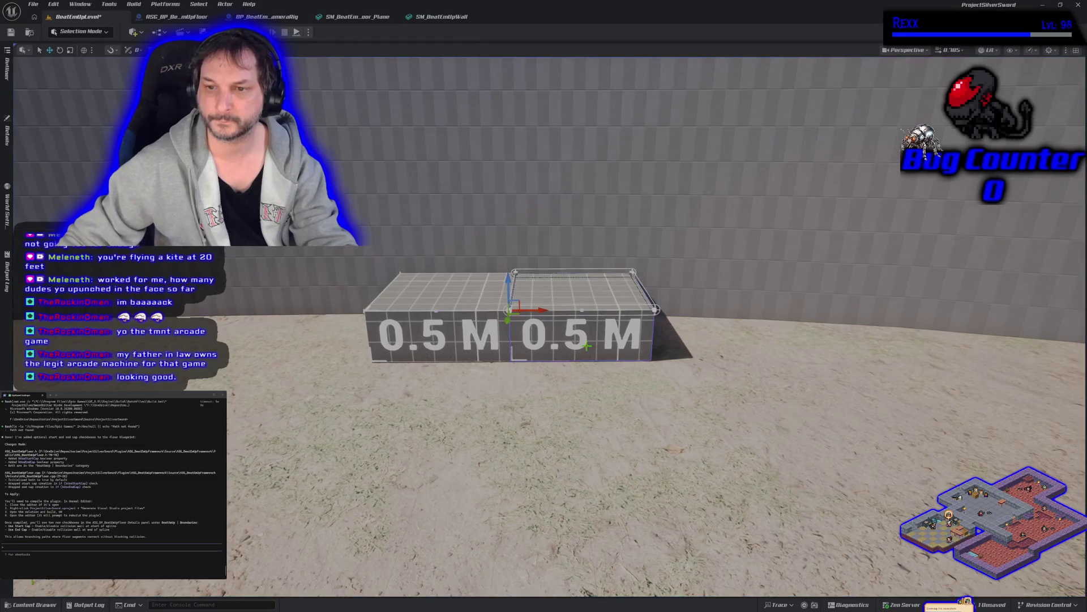
pyautogui.moveTo(508, 259); pyautogui.dragTo(498, 173)
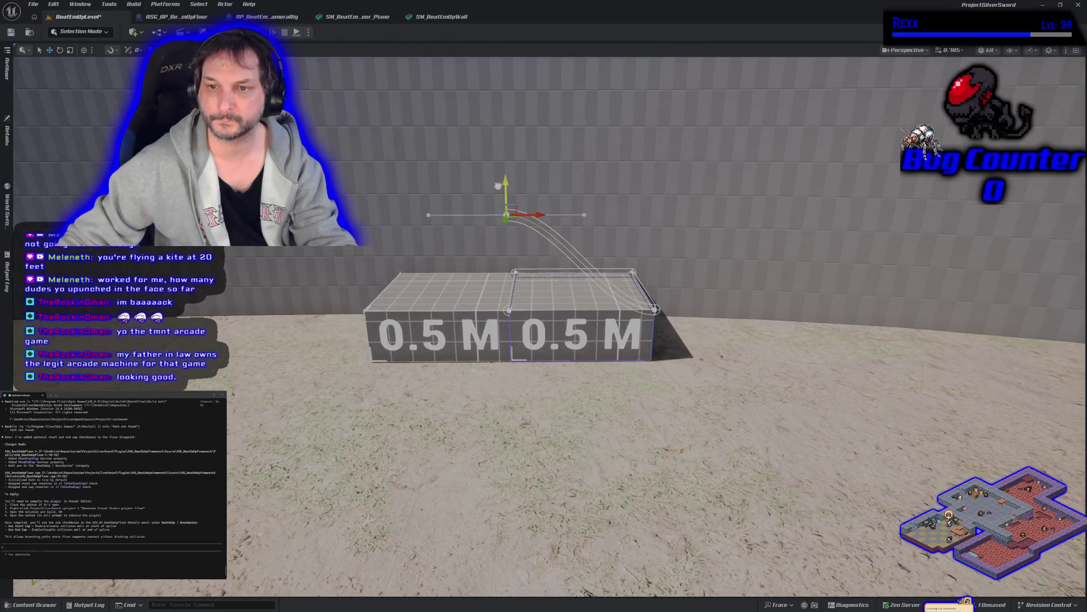
pyautogui.hotkey('ctrl', 'z')
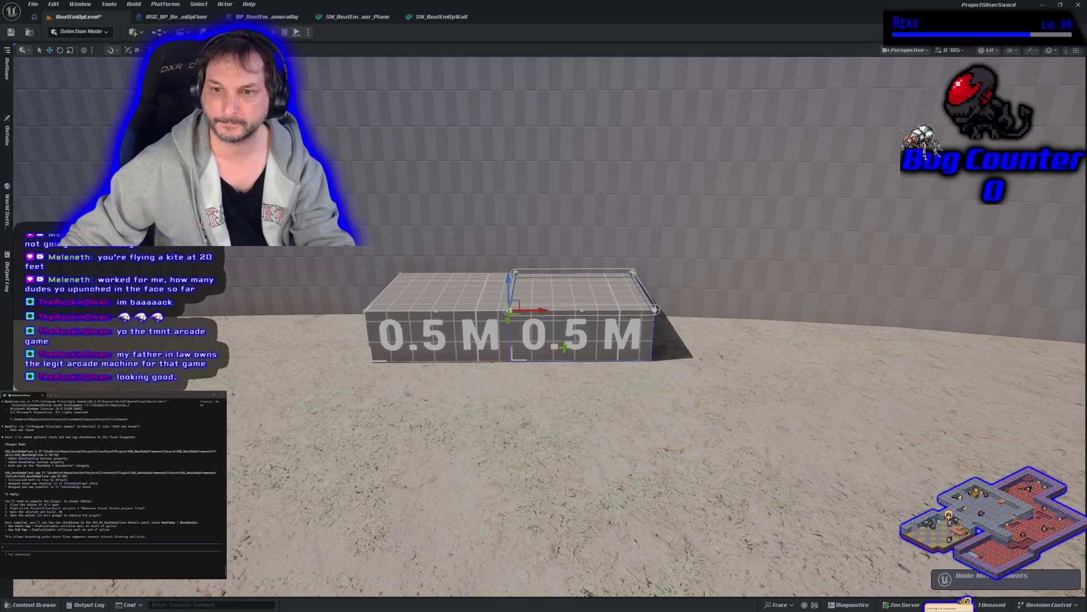
pyautogui.click(651, 309)
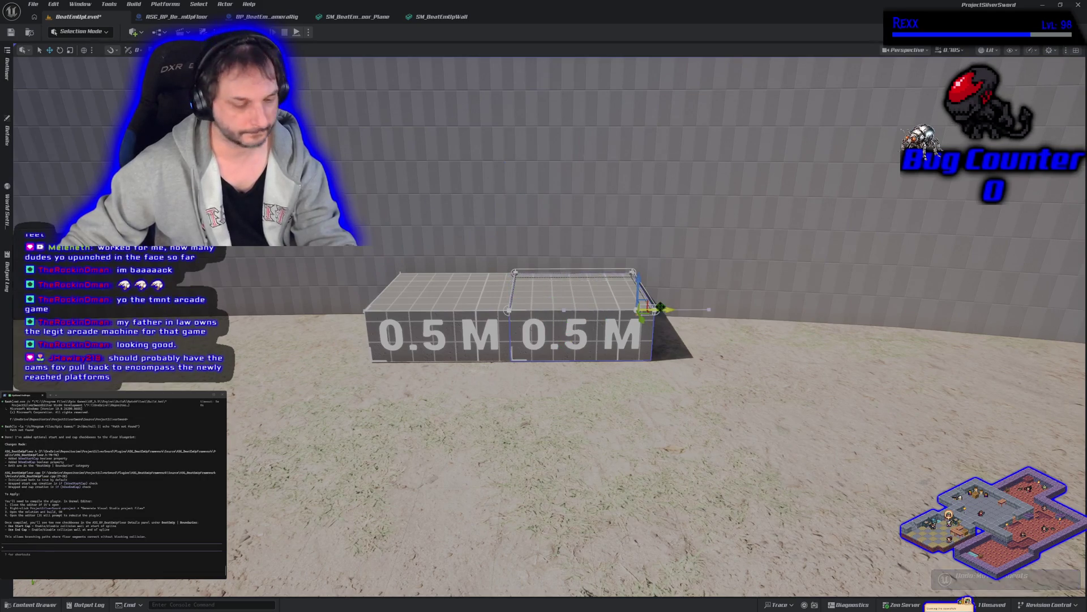
pyautogui.hotkey('ctrl', 'z')
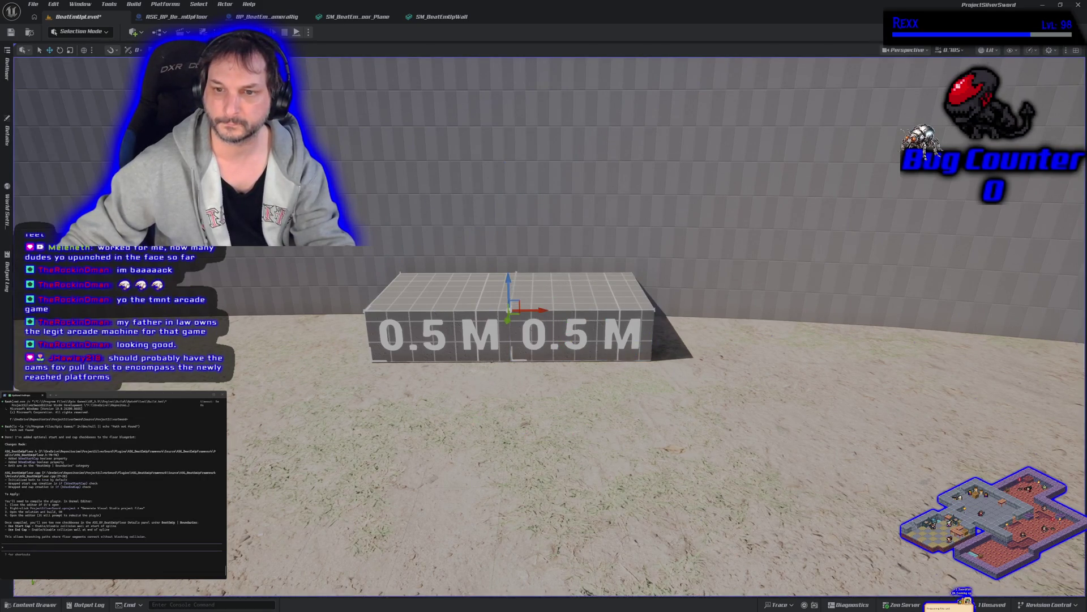
pyautogui.hotkey('ctrl', 'z')
pyautogui.hotkey('ctrl', 'z')
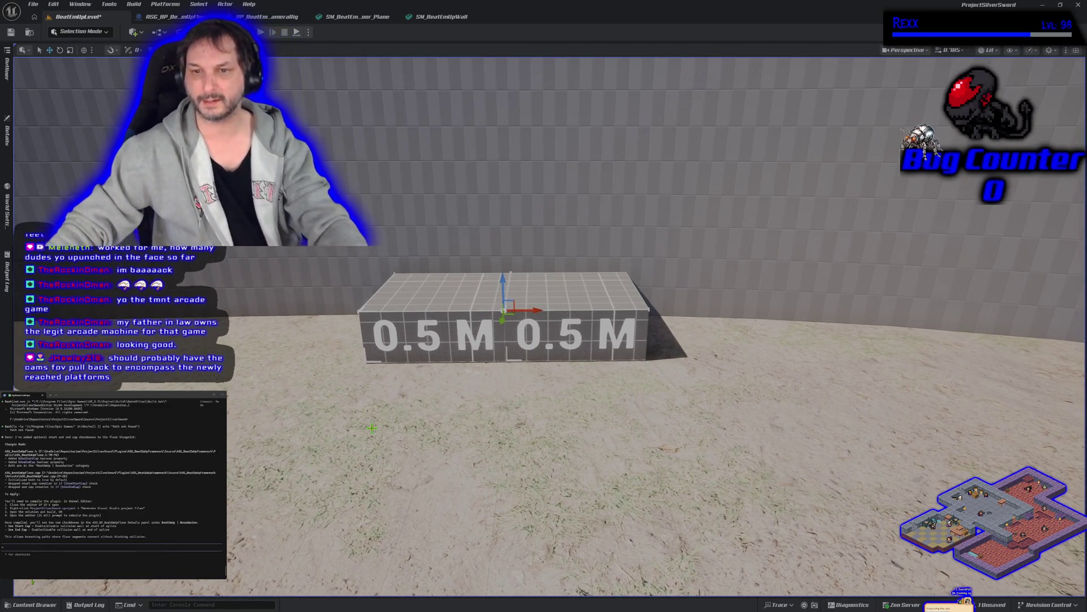
pyautogui.hotkey('ctrl', 'z')
pyautogui.scroll(-2, 545, 339)
pyautogui.scroll(-2, 545, 340)
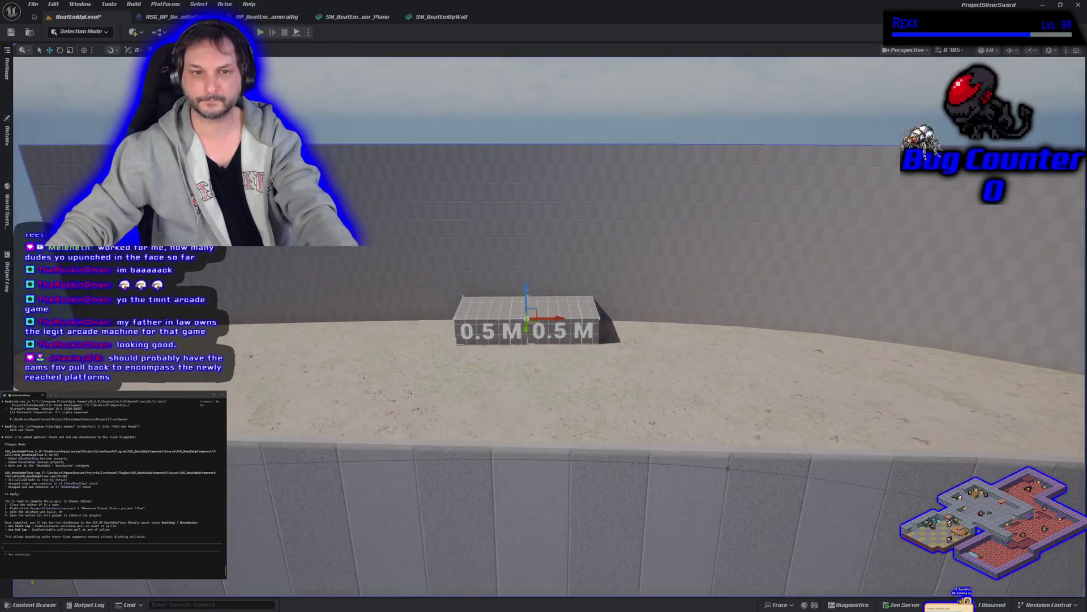
pyautogui.scroll(-2, 544, 340)
pyautogui.scroll(2, 543, 340)
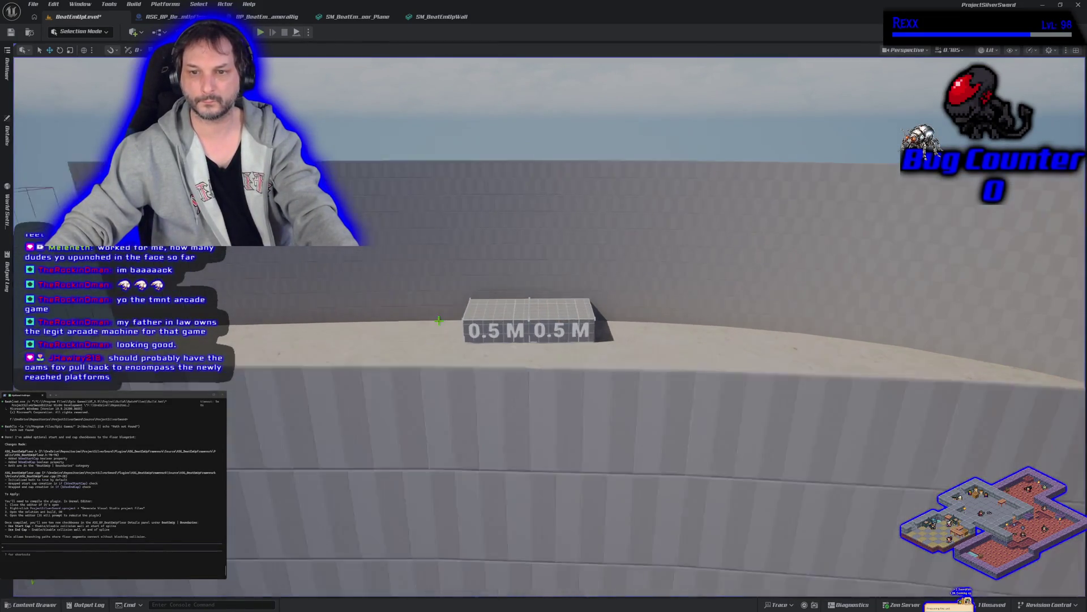
pyautogui.scroll(2, 544, 340)
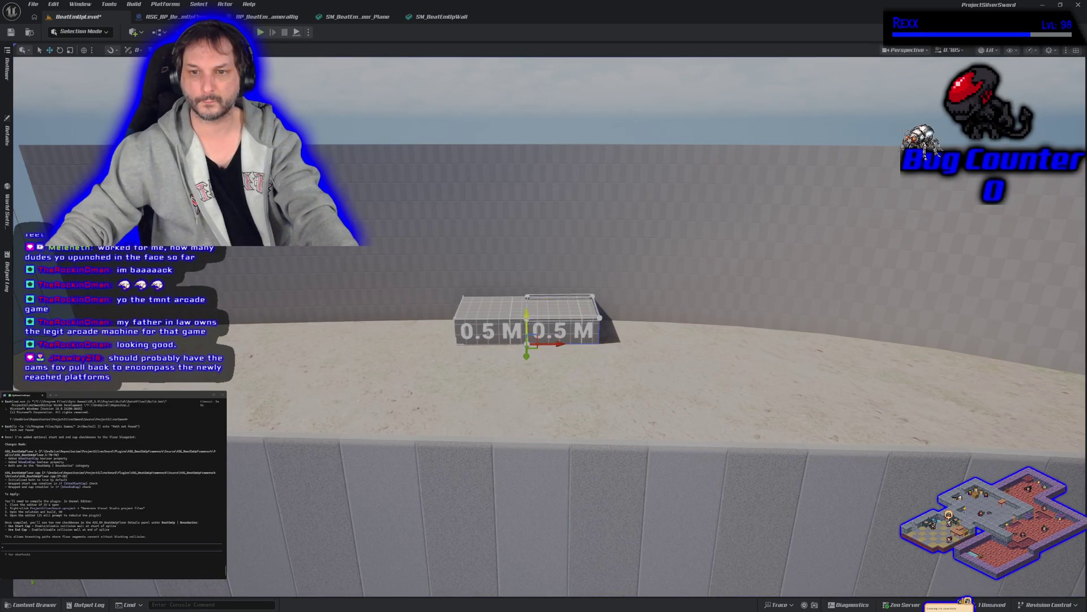
# Raise the second 0.5 M block above the first as a step and start a play test.
pyautogui.moveTo(525, 317); pyautogui.dragTo(526, 289)
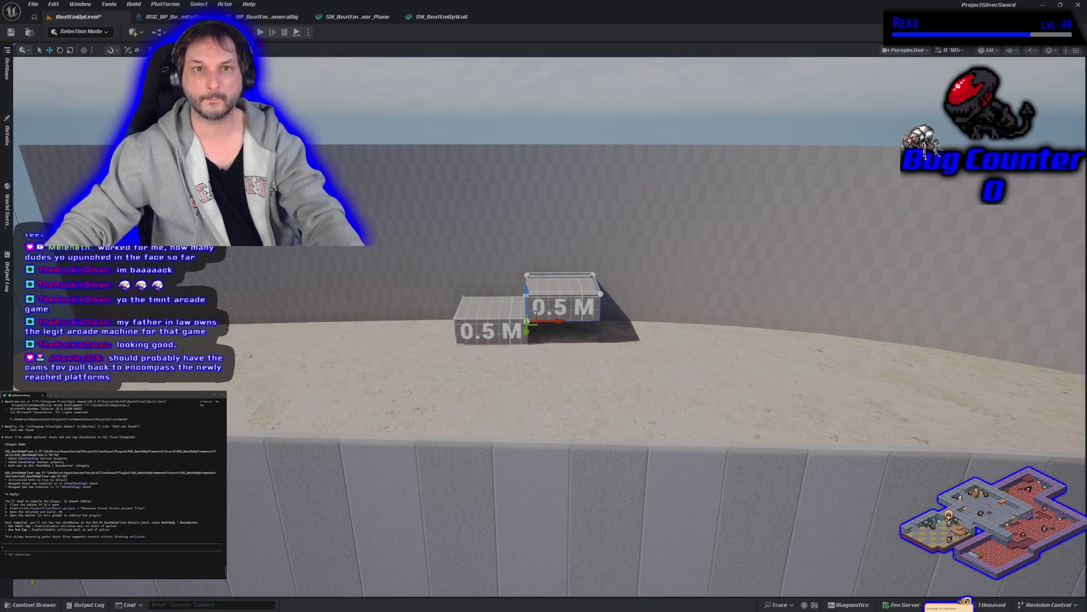
pyautogui.hotkey('alt', 'p')
pyautogui.press('d')
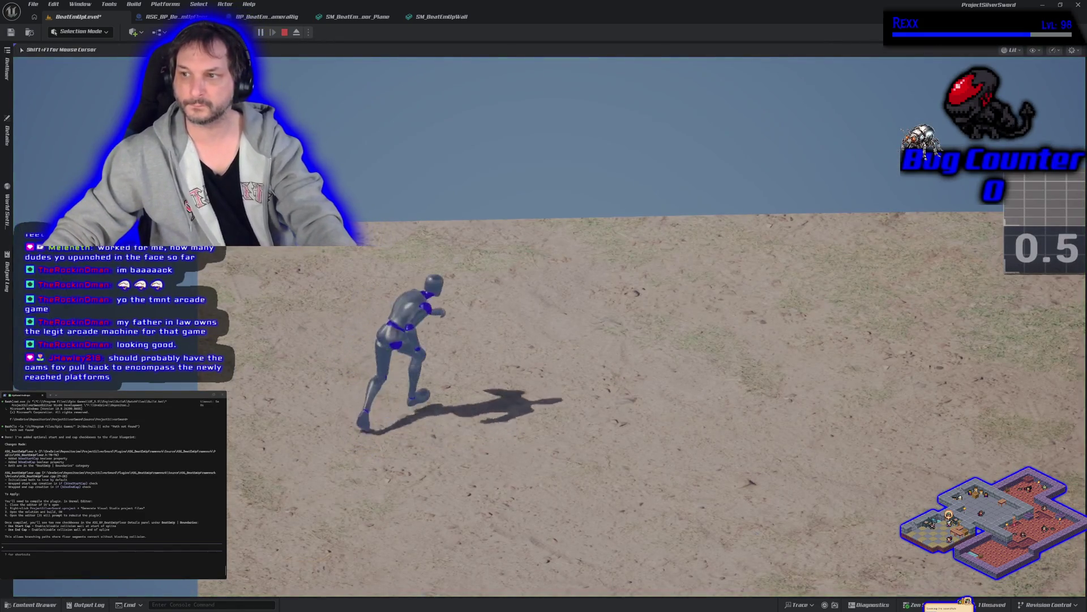
# Jump the character up both 0.5 M steps, then stop the play test.
pyautogui.press('space')
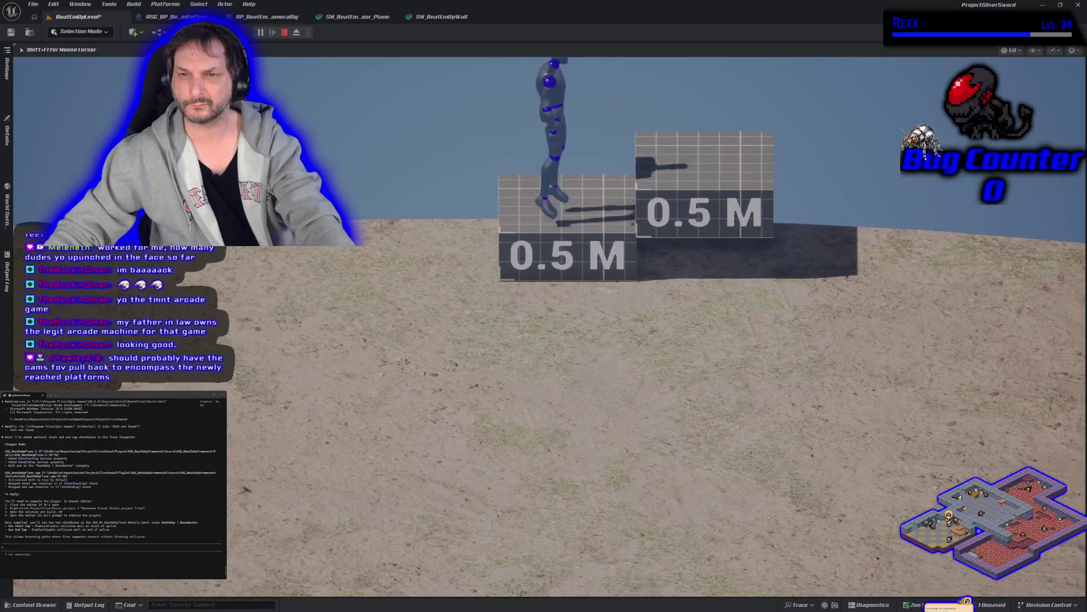
pyautogui.press('space')
pyautogui.press('d')
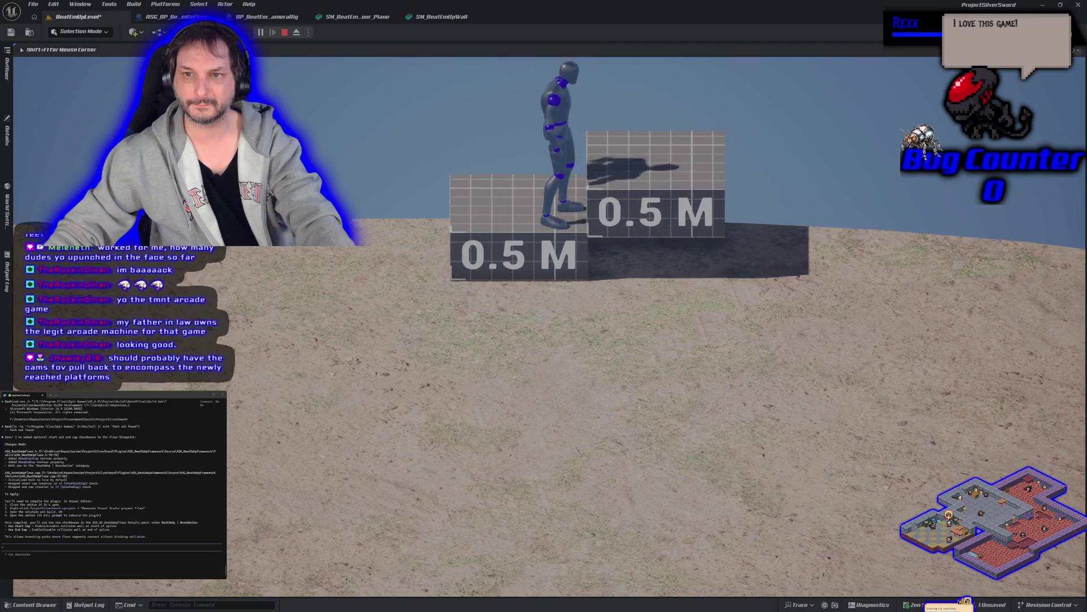
pyautogui.press('space')
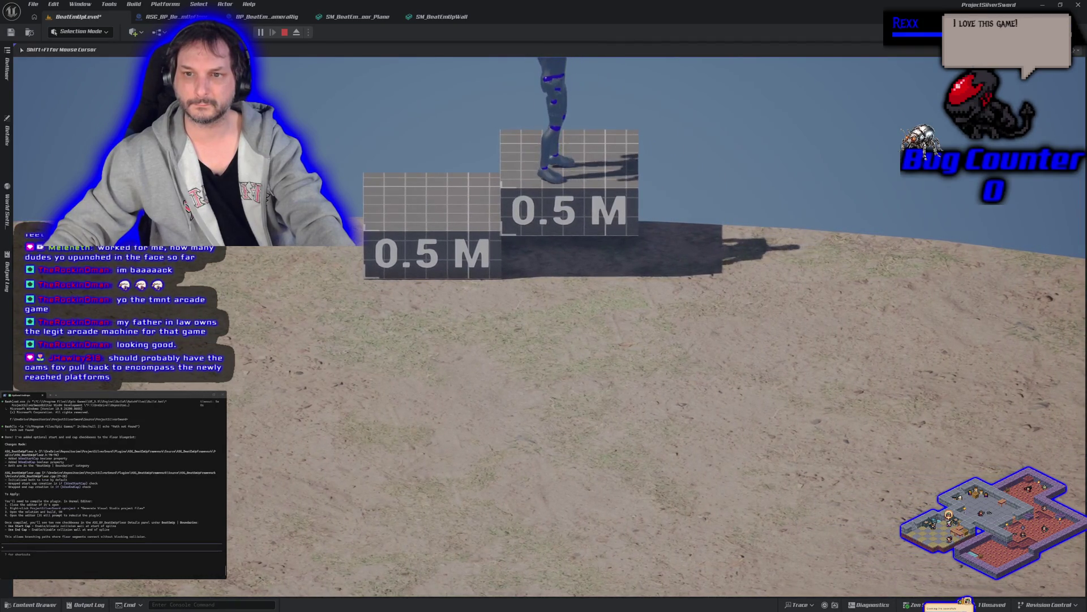
pyautogui.press('Escape')
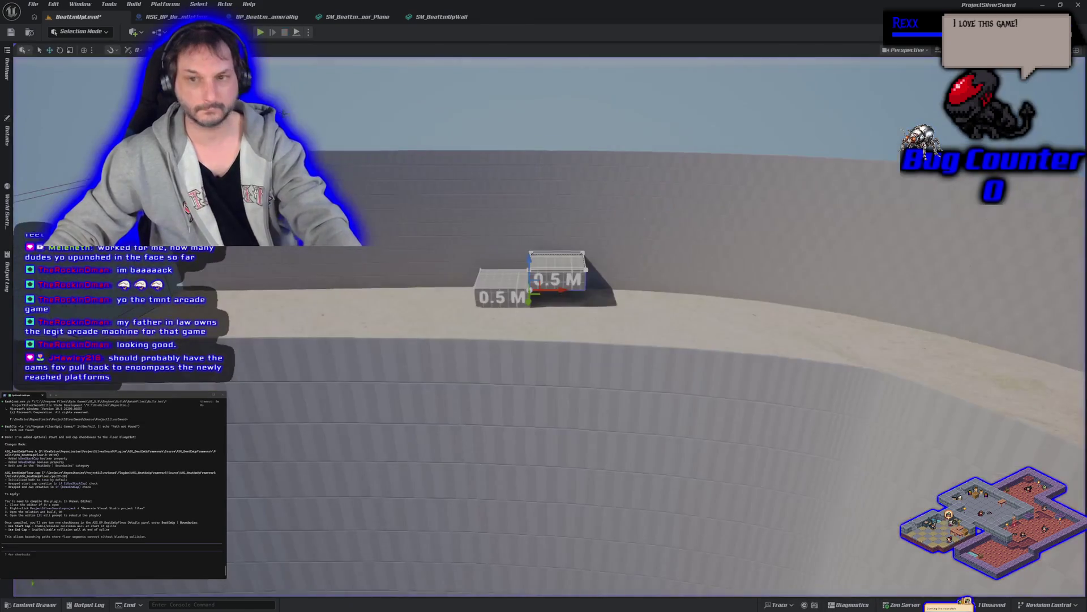
# Dismiss a stray context menu and undo/redo the block moves back to the two-step stair.
pyautogui.rightClick(375, 283)
pyautogui.click(323, 271)
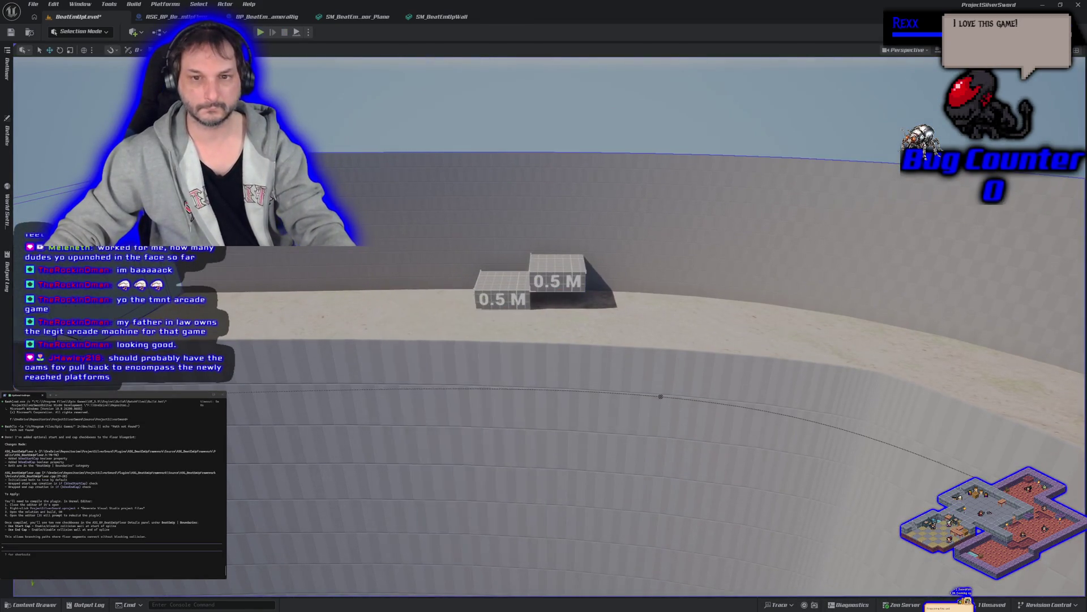
pyautogui.hotkey('ctrl', 'z')
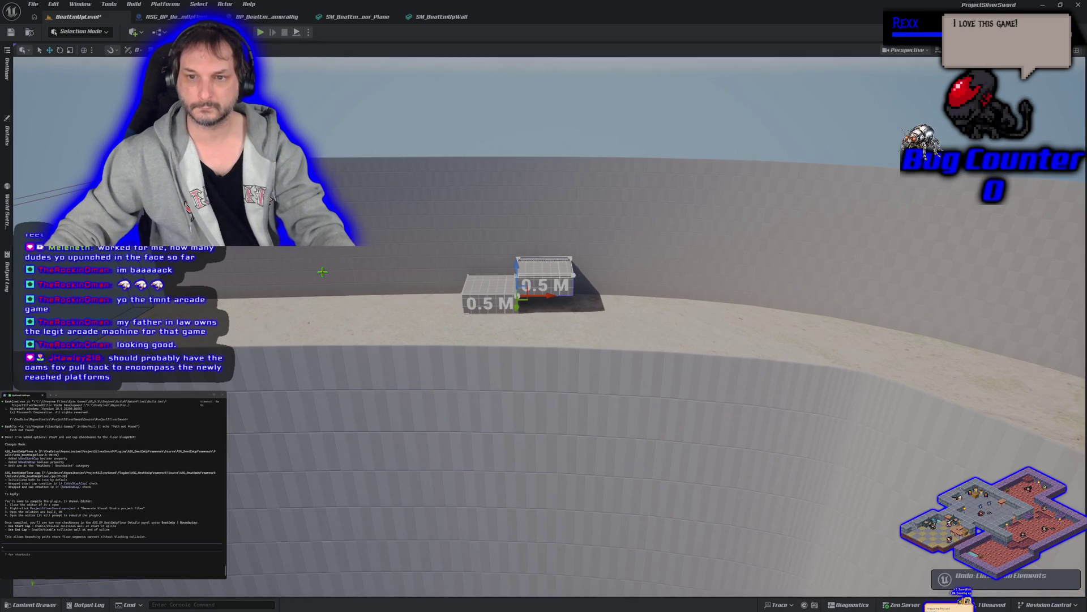
pyautogui.hotkey('ctrl', 'z')
pyautogui.hotkey('ctrl', 'z')
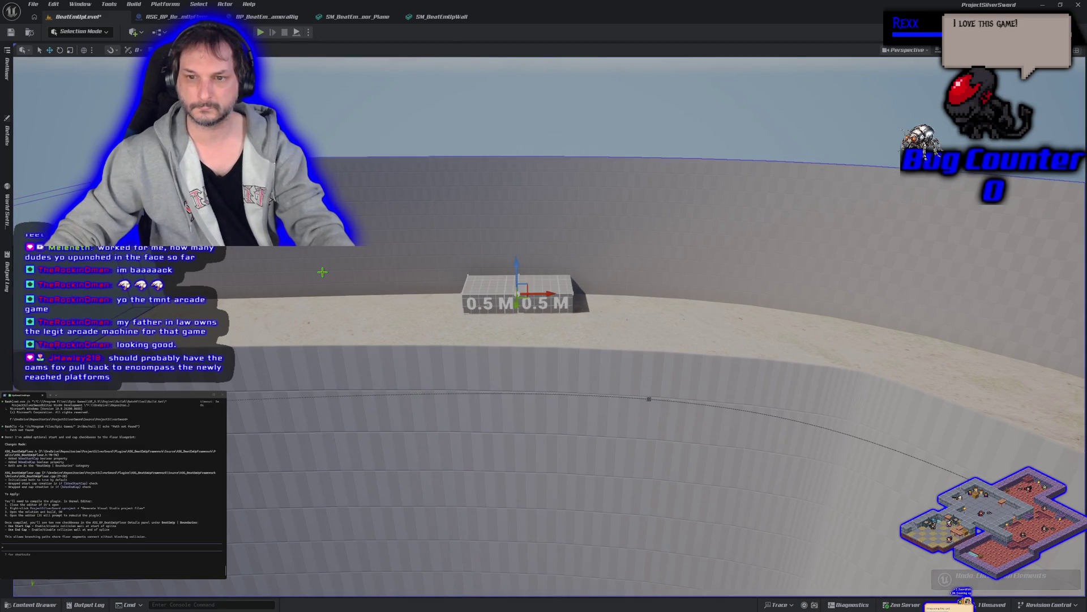
pyautogui.hotkey('ctrl', 'z')
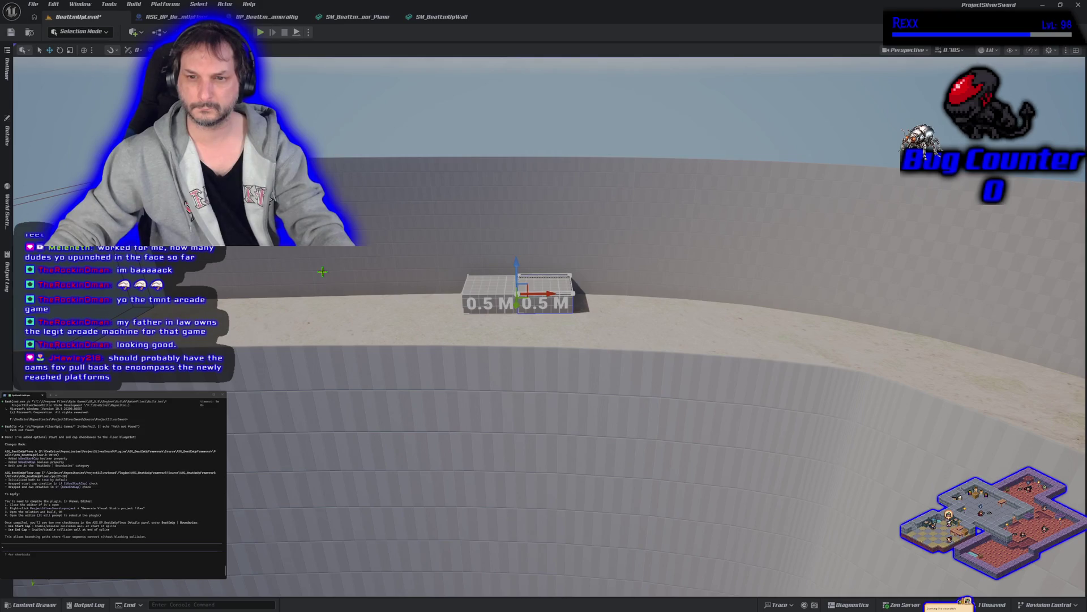
pyautogui.hotkey('ctrl', 'z')
pyautogui.hotkey('ctrl', 'z')
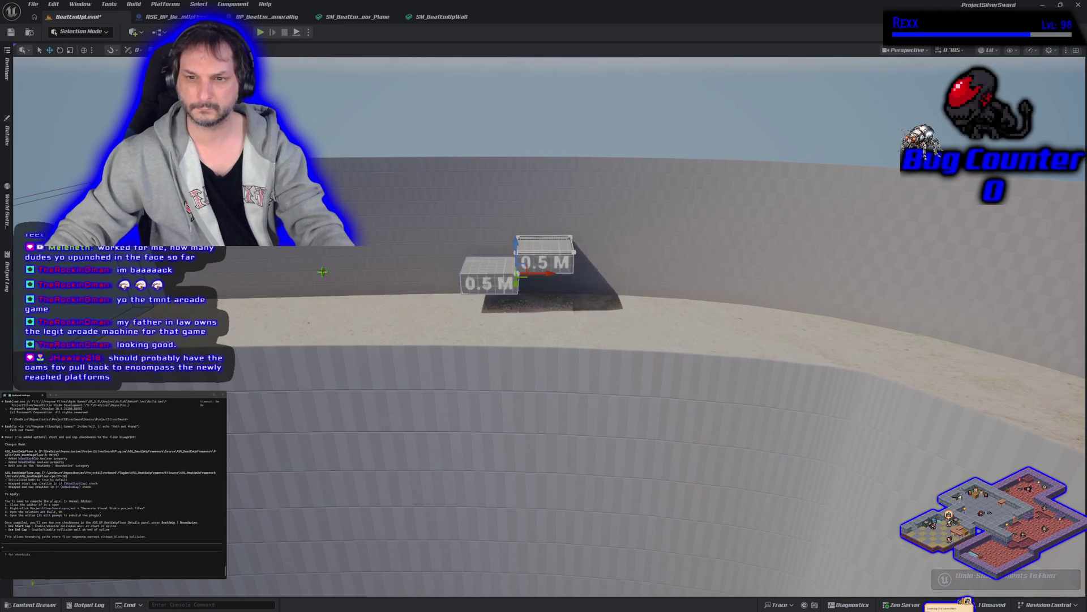
pyautogui.hotkey('ctrl', 'z')
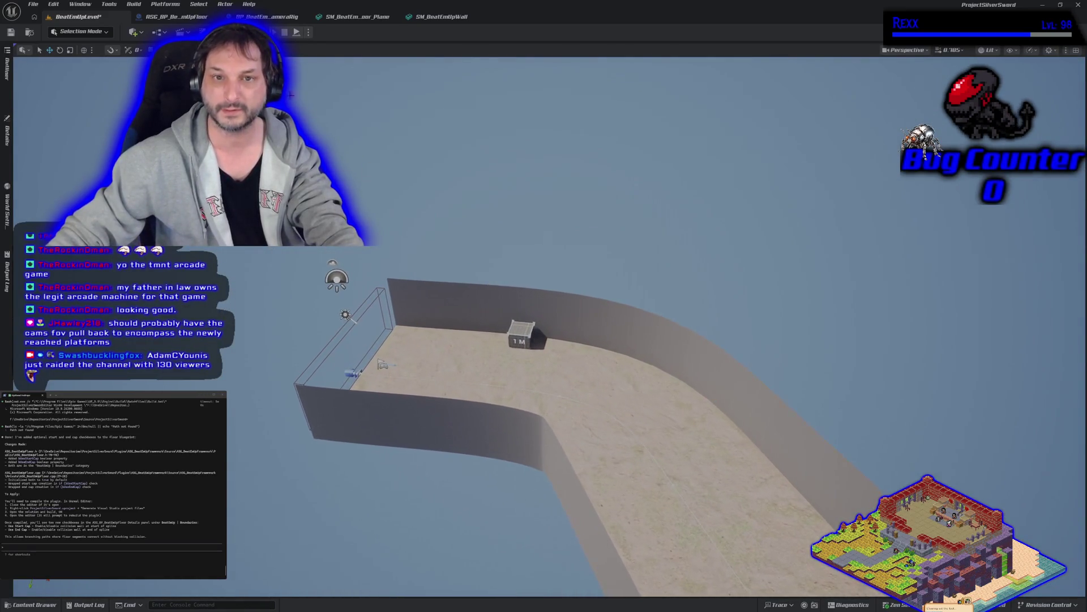
pyautogui.hotkey('alt', 'p')
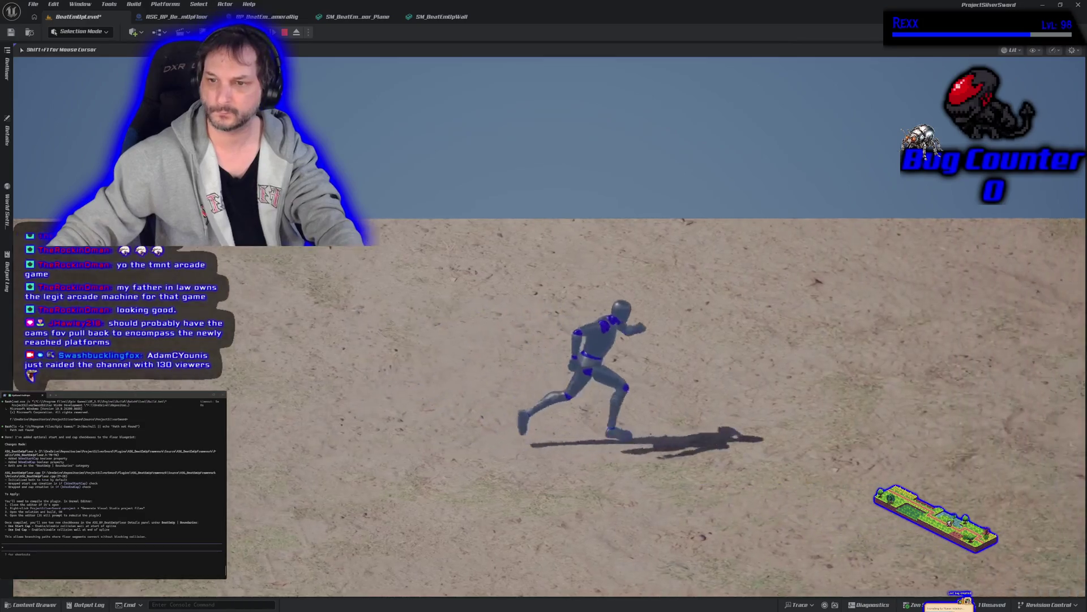
pyautogui.press('space')
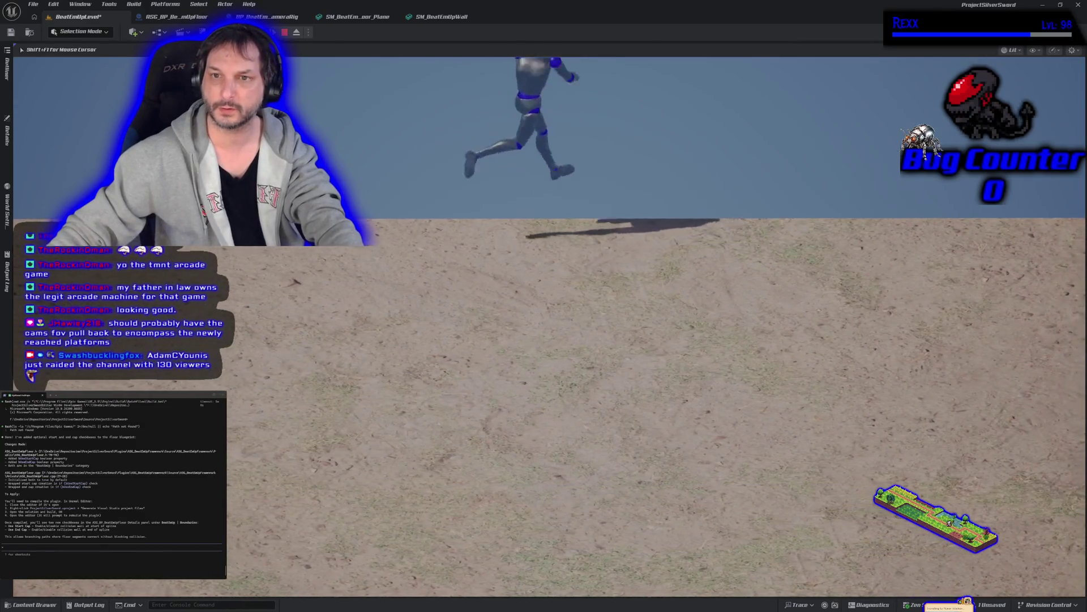
pyautogui.press('a')
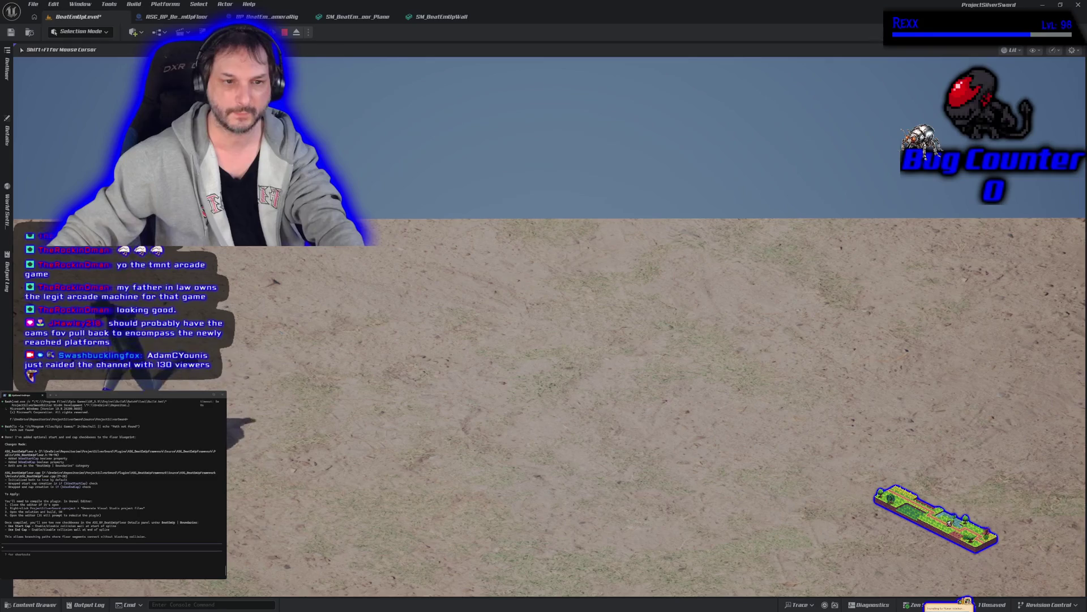
pyautogui.press('d')
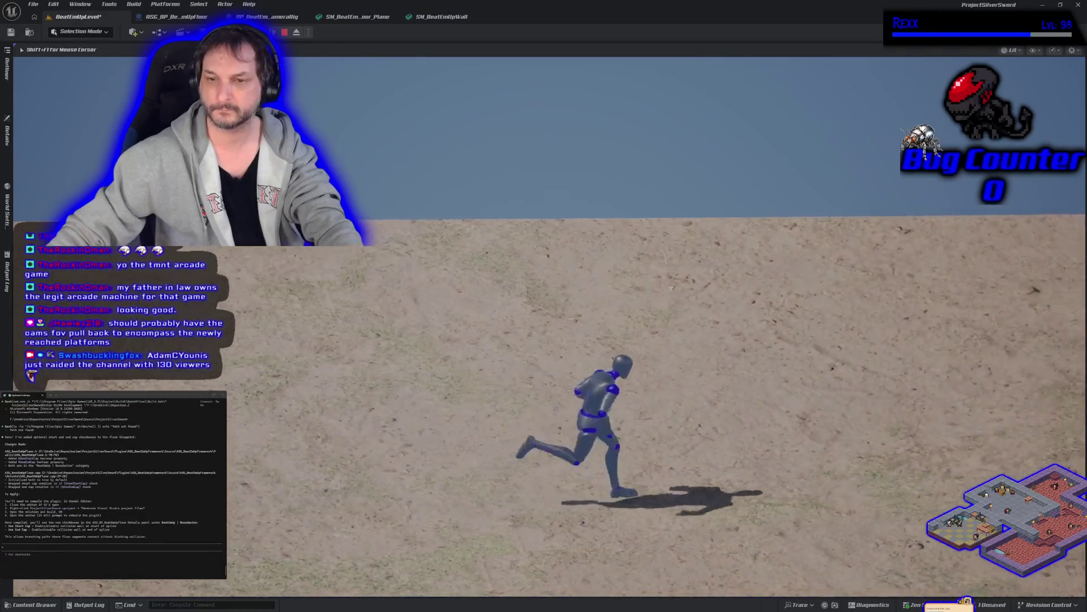
pyautogui.press('s')
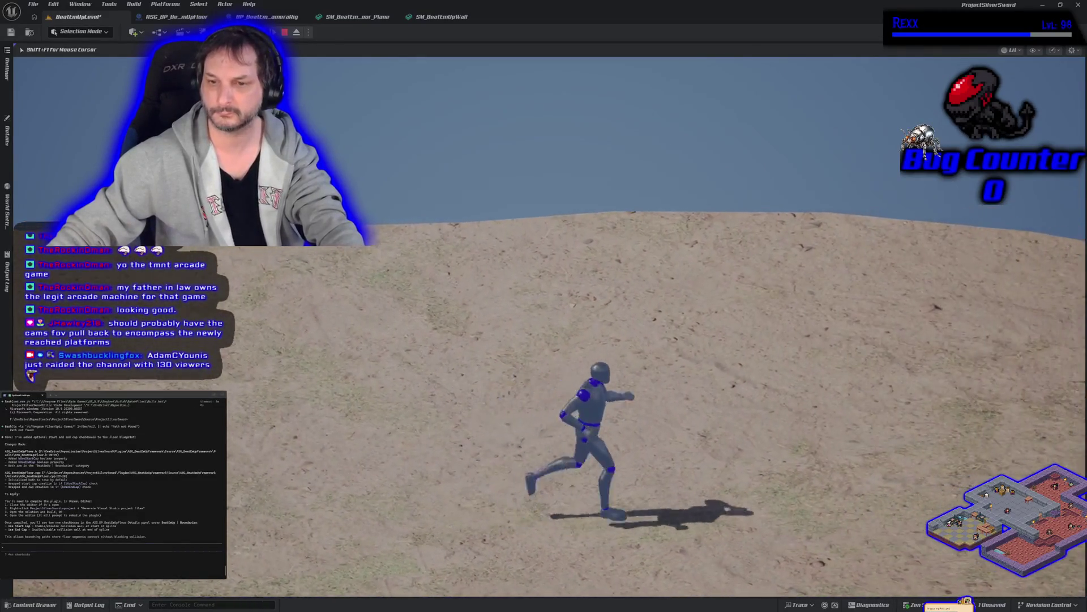
pyautogui.press('d')
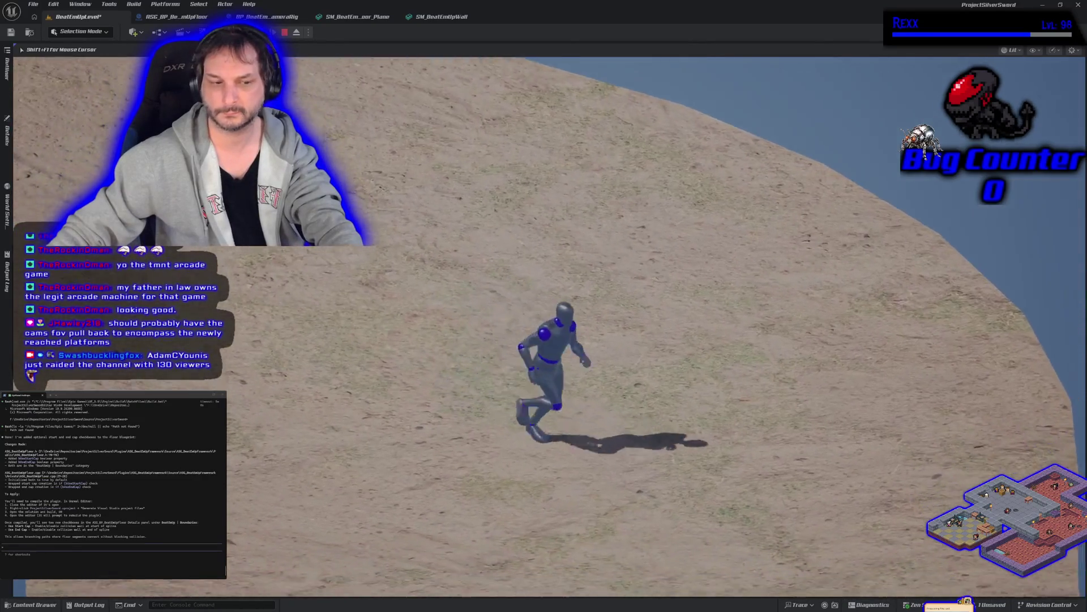
pyautogui.press('a')
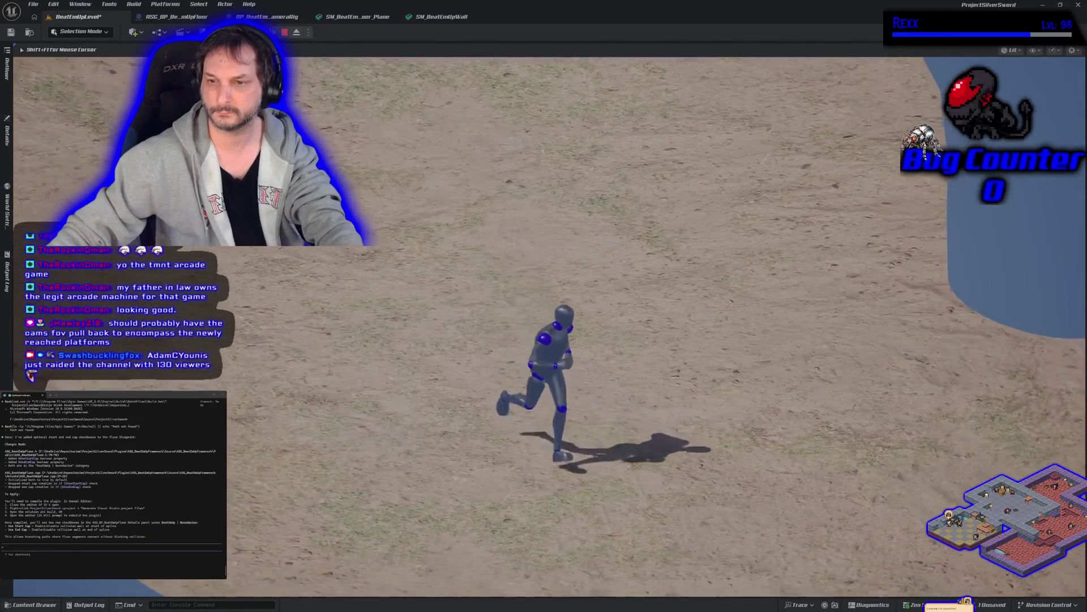
pyautogui.press('w')
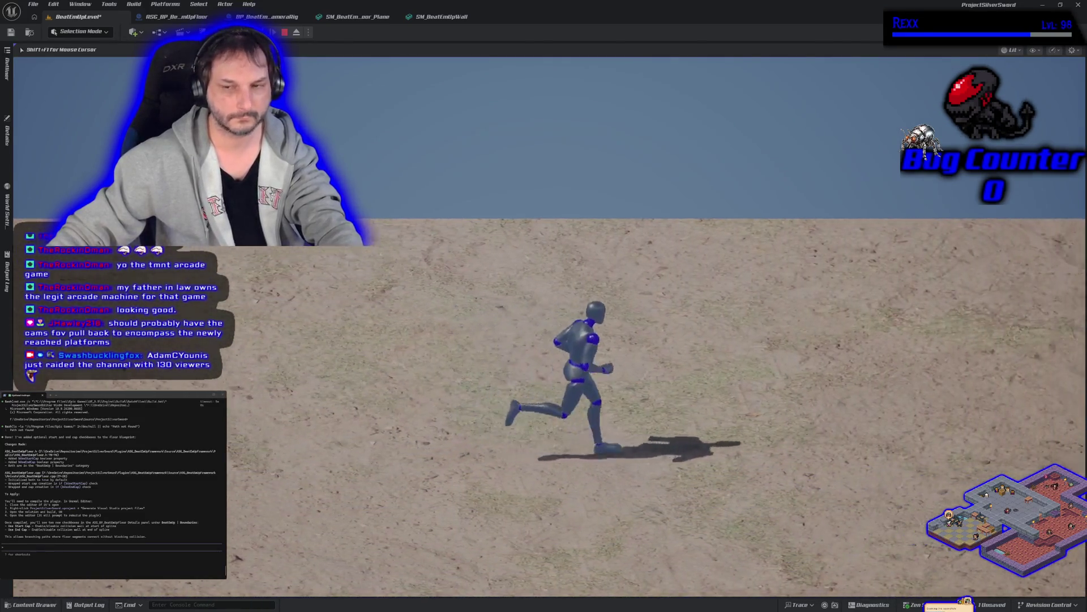
pyautogui.press('w')
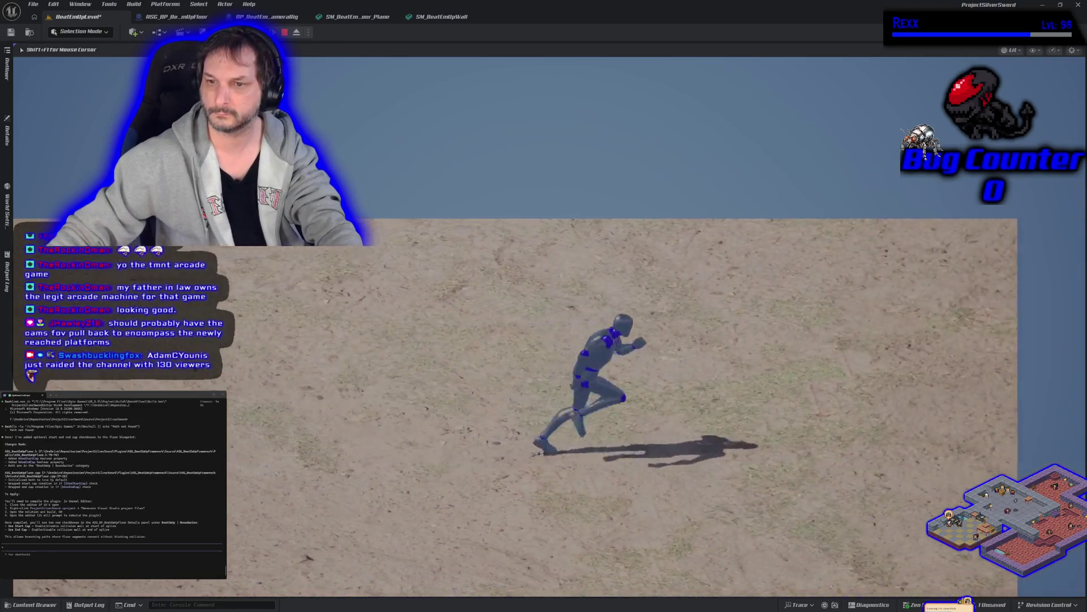
pyautogui.press('Escape')
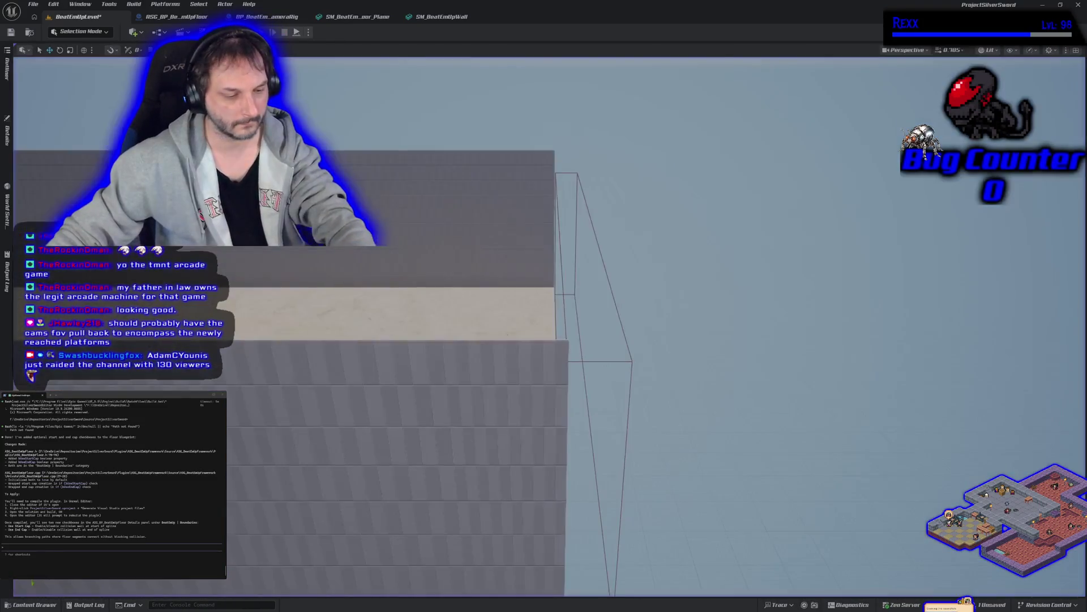
pyautogui.scroll(-3, 544, 341)
pyautogui.scroll(-5, 544, 340)
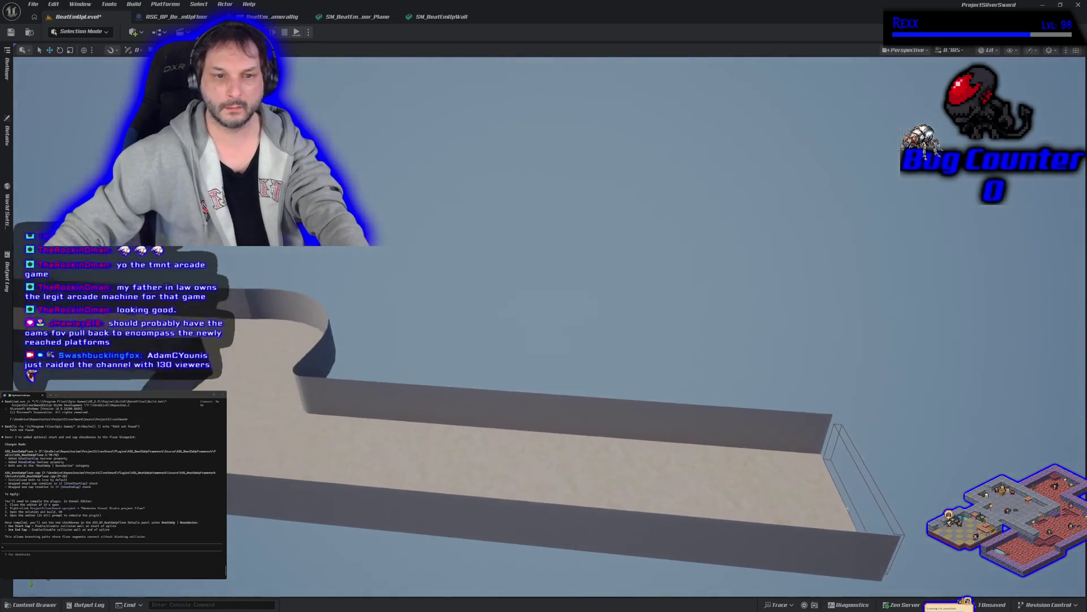
pyautogui.scroll(-3, 544, 340)
pyautogui.scroll(-2, 544, 340)
pyautogui.scroll(-3, 543, 340)
pyautogui.scroll(-1, 544, 340)
pyautogui.scroll(2, 470, 308)
pyautogui.scroll(2, 471, 308)
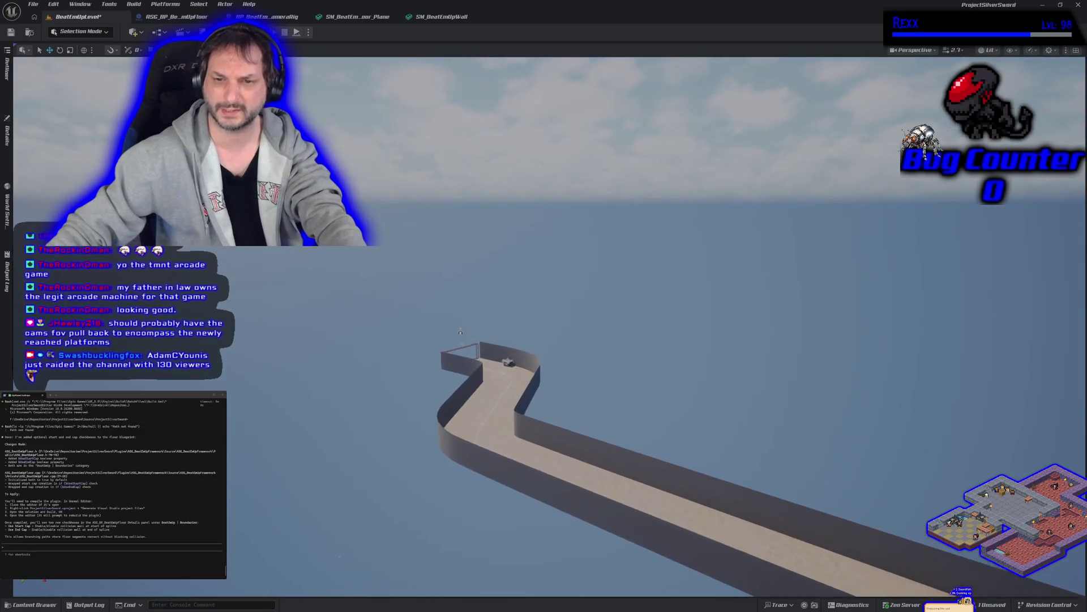
pyautogui.scroll(5, 470, 308)
pyautogui.scroll(-3, 544, 340)
pyautogui.scroll(-2, 544, 340)
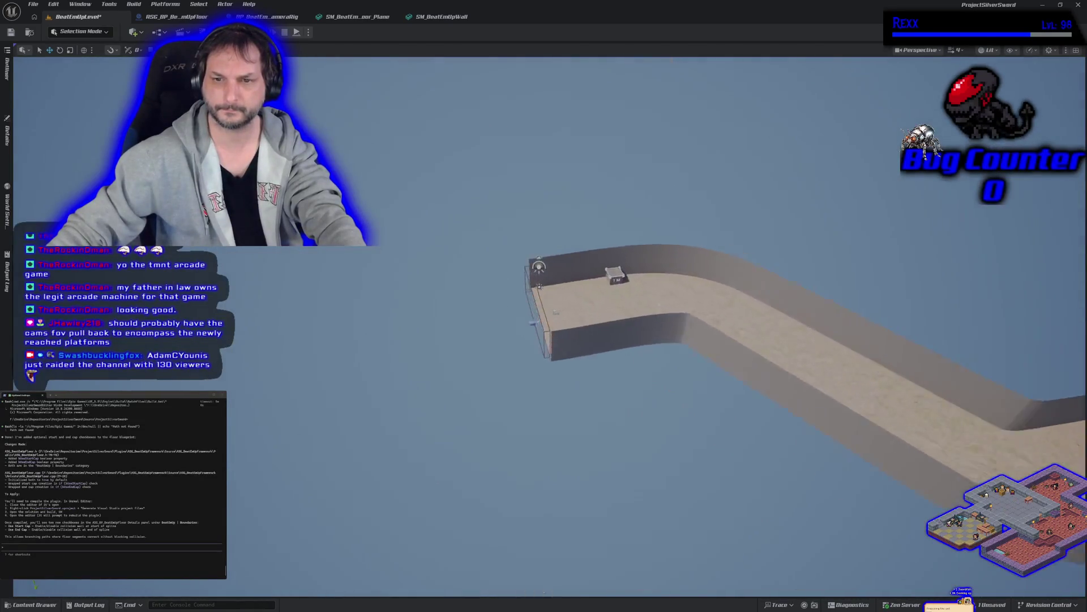
pyautogui.scroll(2, 544, 340)
pyautogui.scroll(3, 543, 340)
pyautogui.scroll(3, 544, 340)
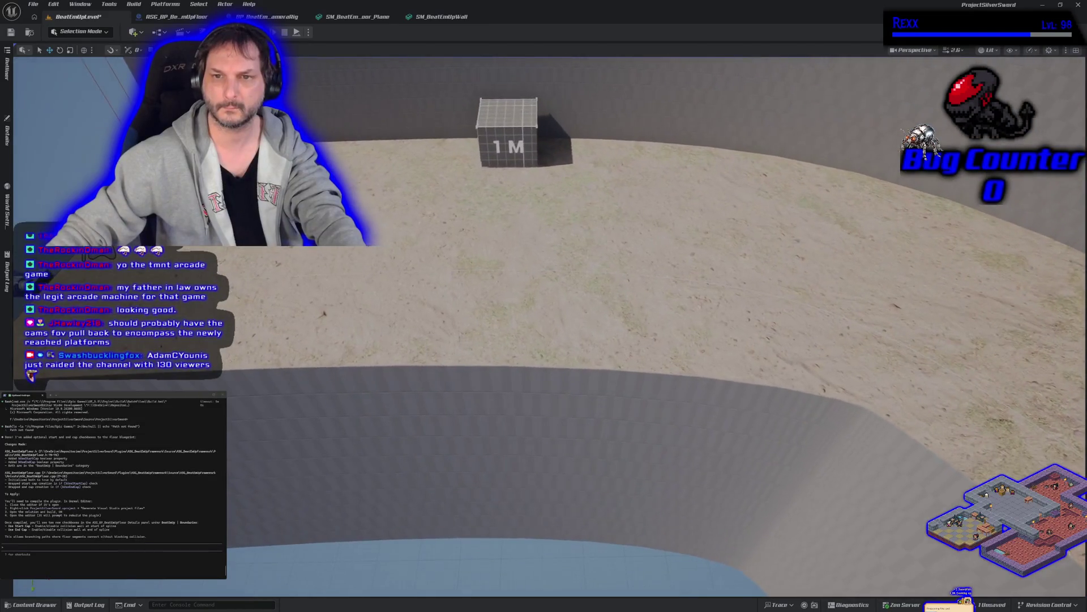
pyautogui.scroll(-2, 545, 340)
pyautogui.scroll(2, 544, 340)
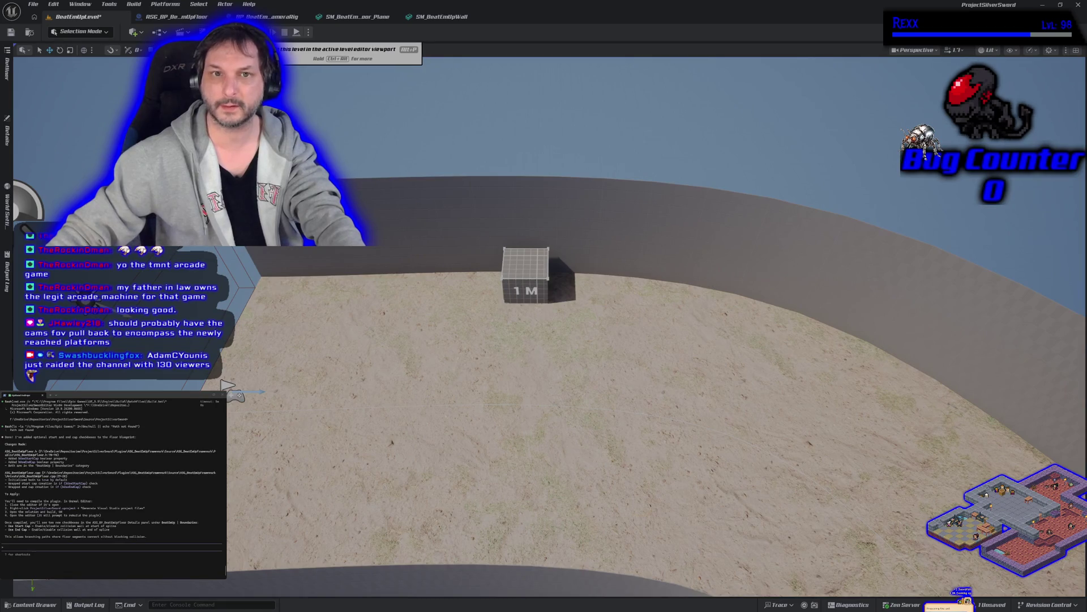
# Start a play test and run the character forward near the 1 M cube.
pyautogui.hotkey('alt', 'p')
pyautogui.press('w')
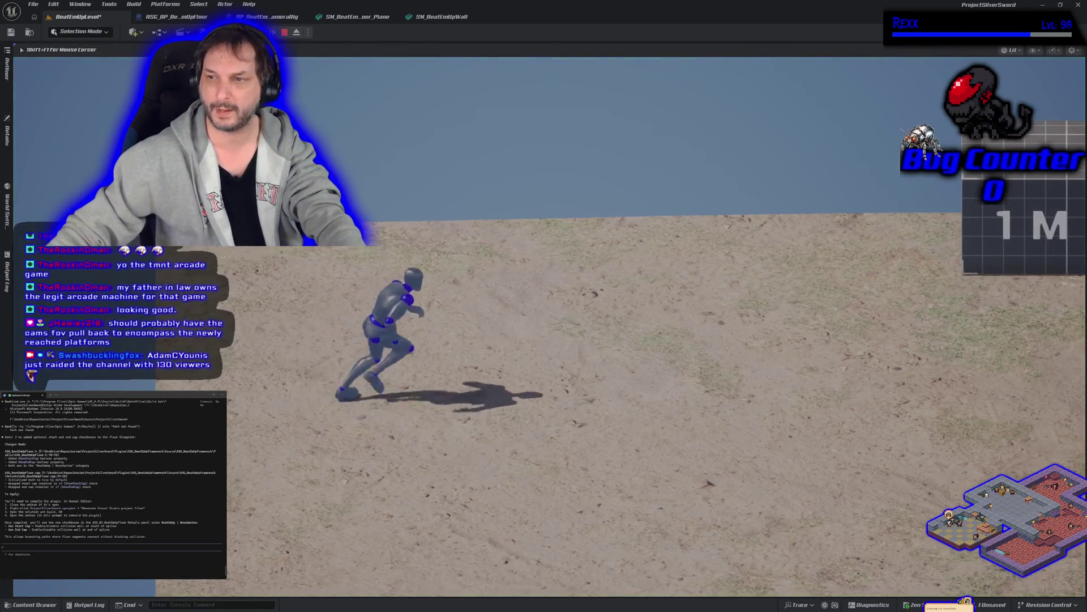
# Jump the character at the 1 M cube, stop the test and frame the block.
pyautogui.press('d')
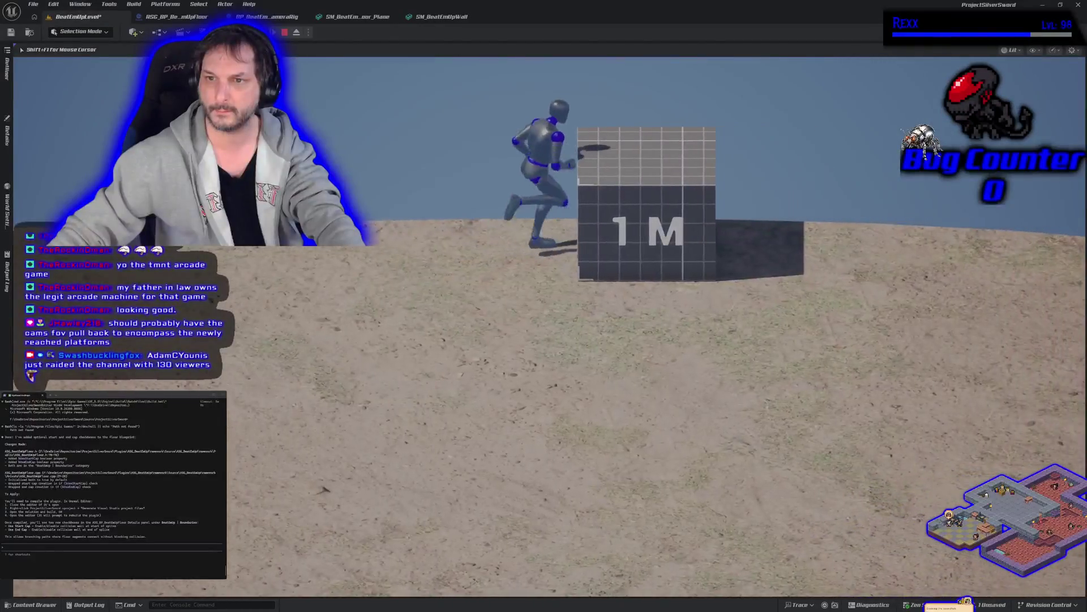
pyautogui.press('space')
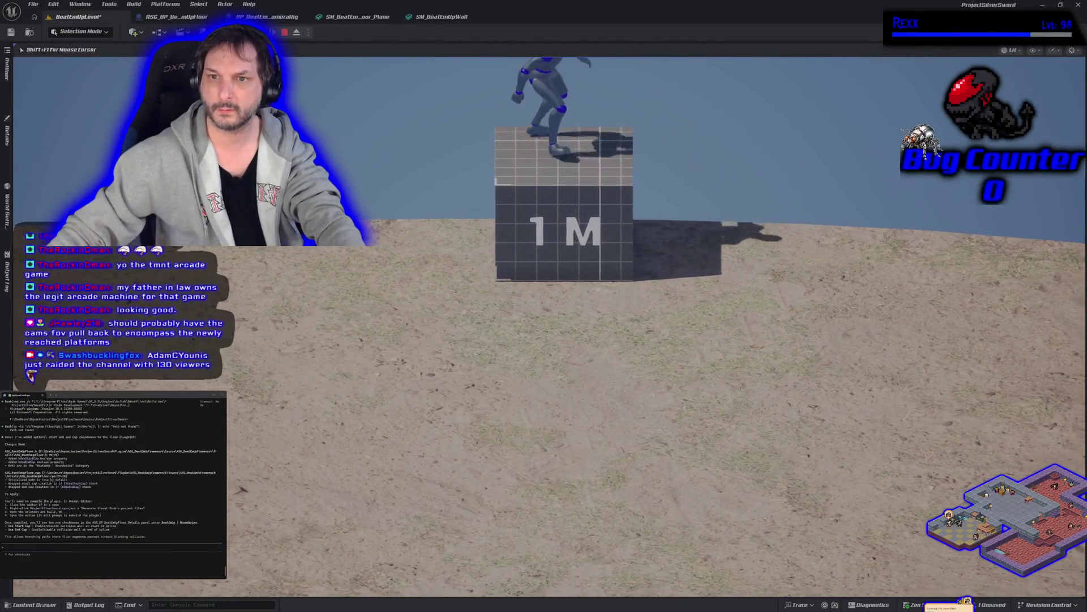
pyautogui.press('Escape')
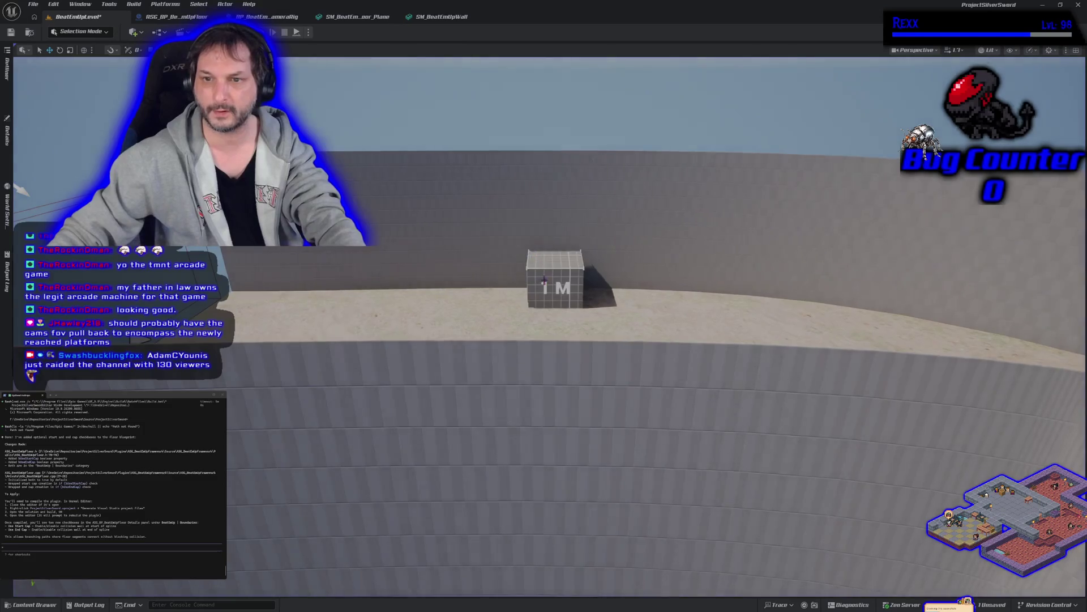
pyautogui.press('f')
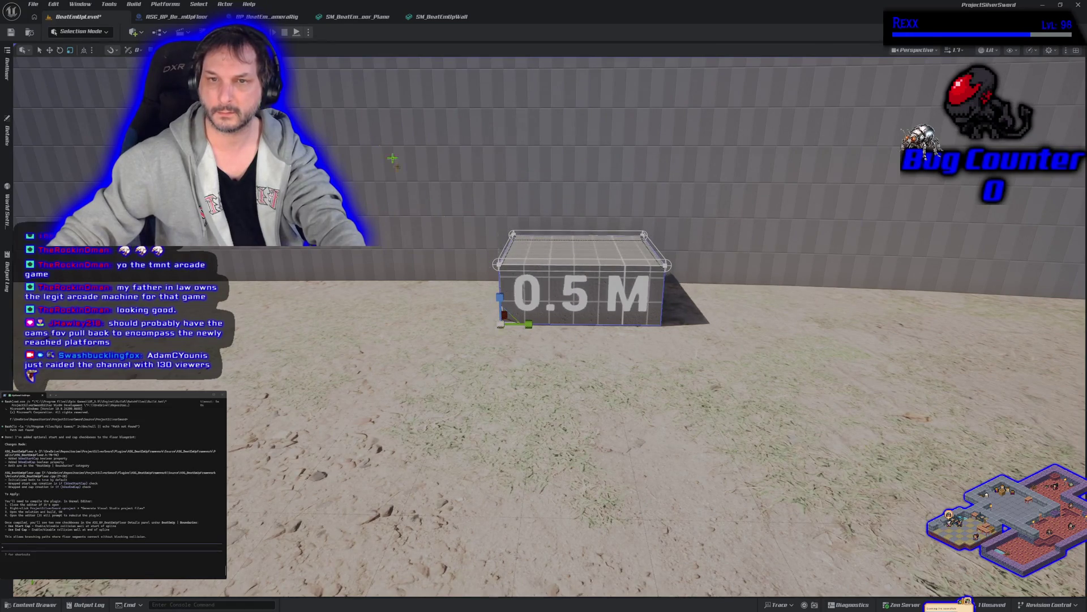
# Play-test jumping onto the 0.5 M block, stop, and undo its scale back to 1 M.
pyautogui.hotkey('alt', 'p')
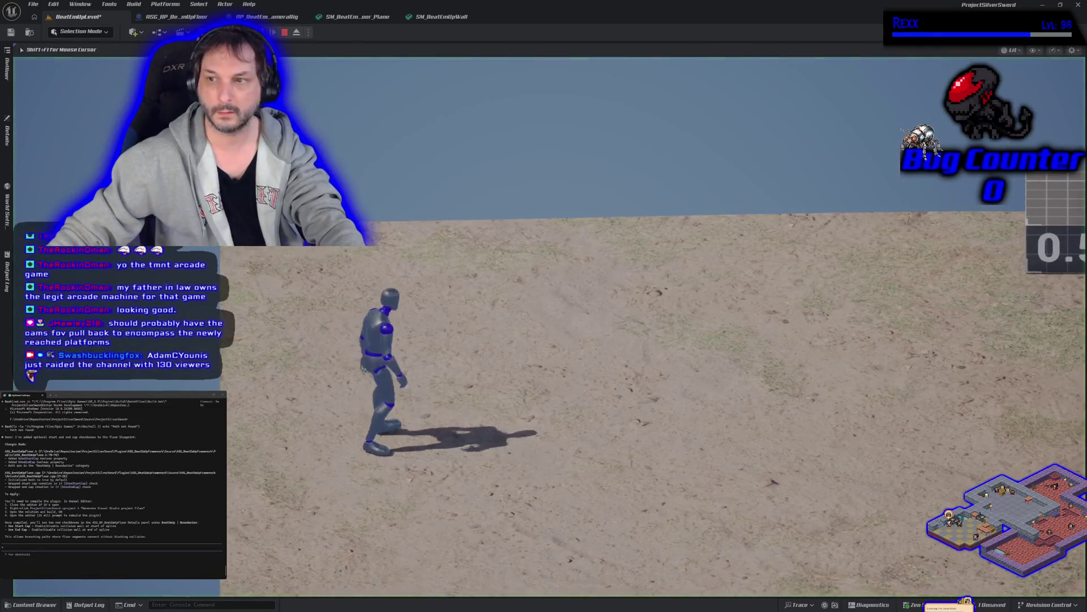
pyautogui.press('d')
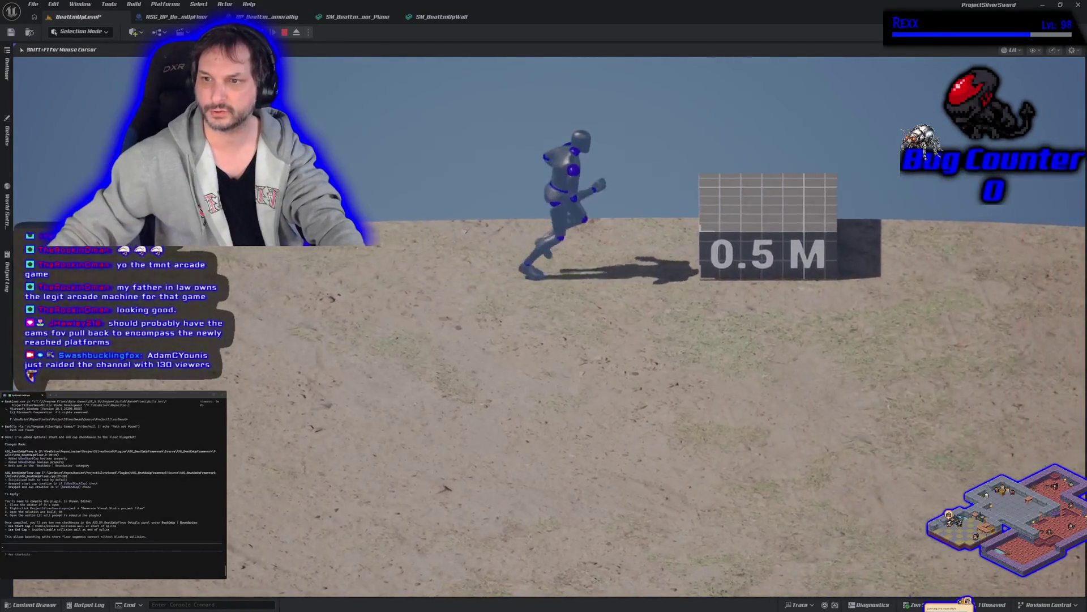
pyautogui.press('space')
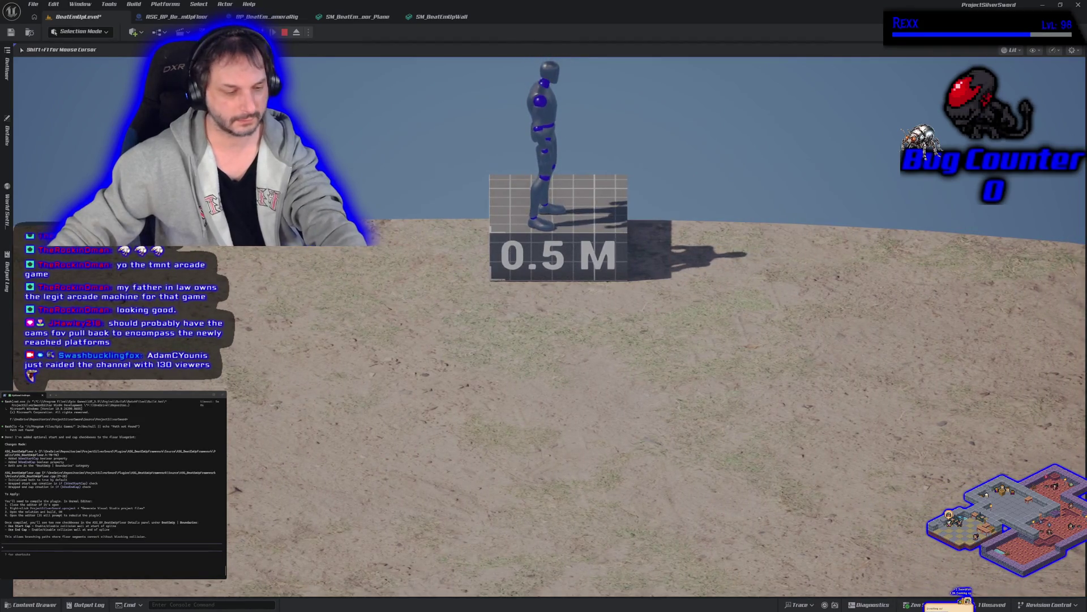
pyautogui.press('Escape')
pyautogui.hotkey('ctrl', 'z')
pyautogui.press('w')
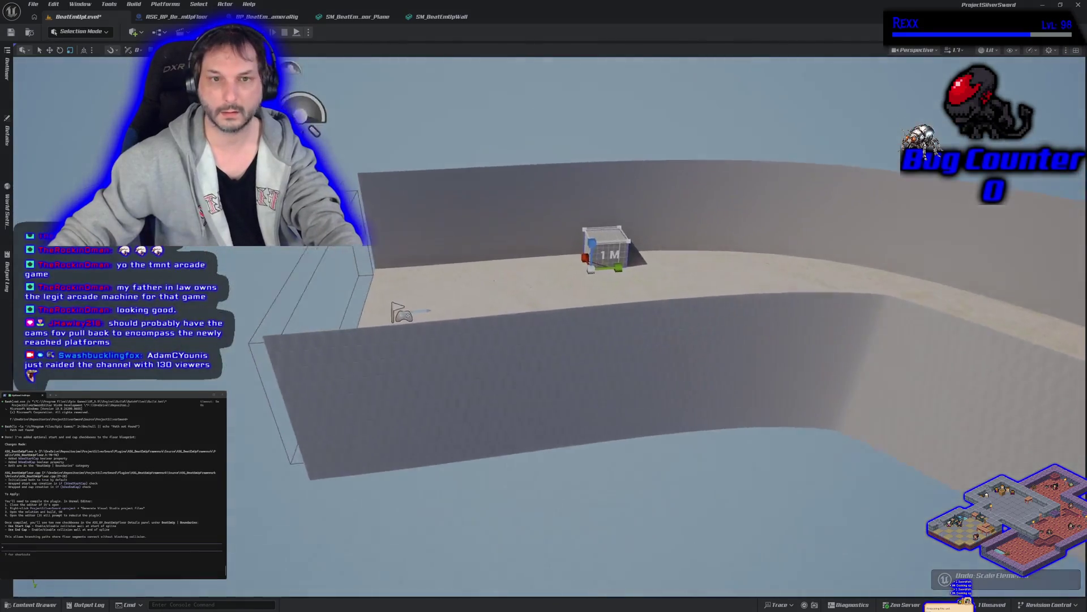
pyautogui.click(8, 140)
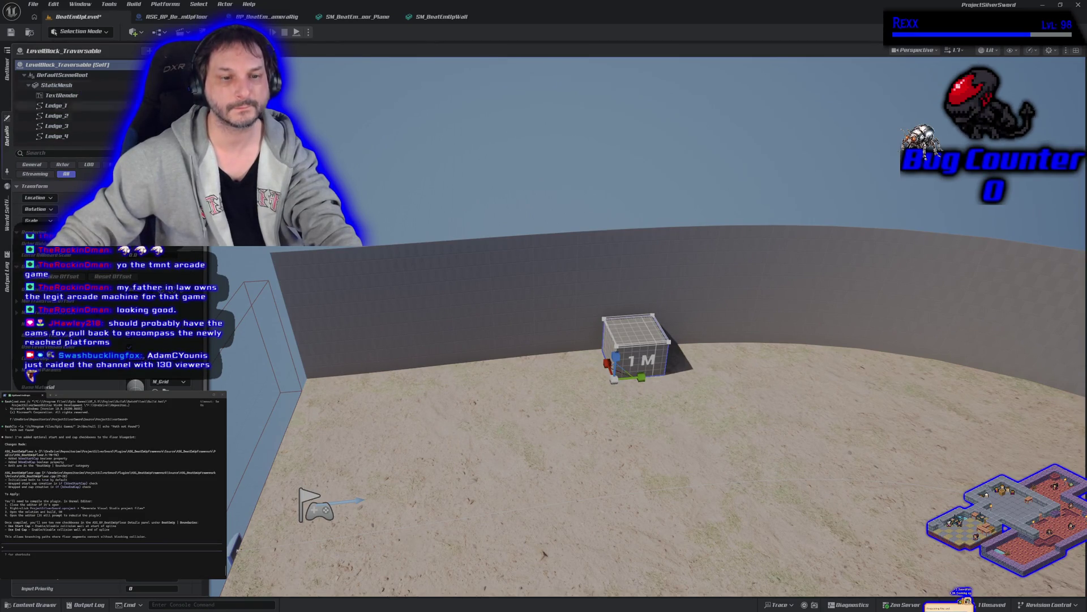
pyautogui.scroll(-1, 111, 382)
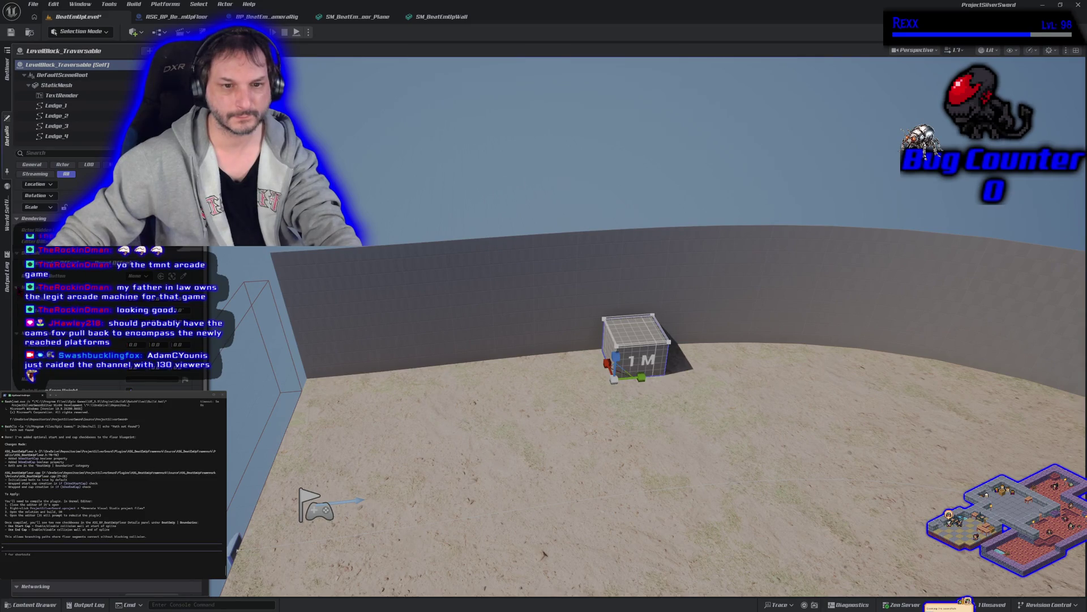
pyautogui.scroll(-2, 77, 204)
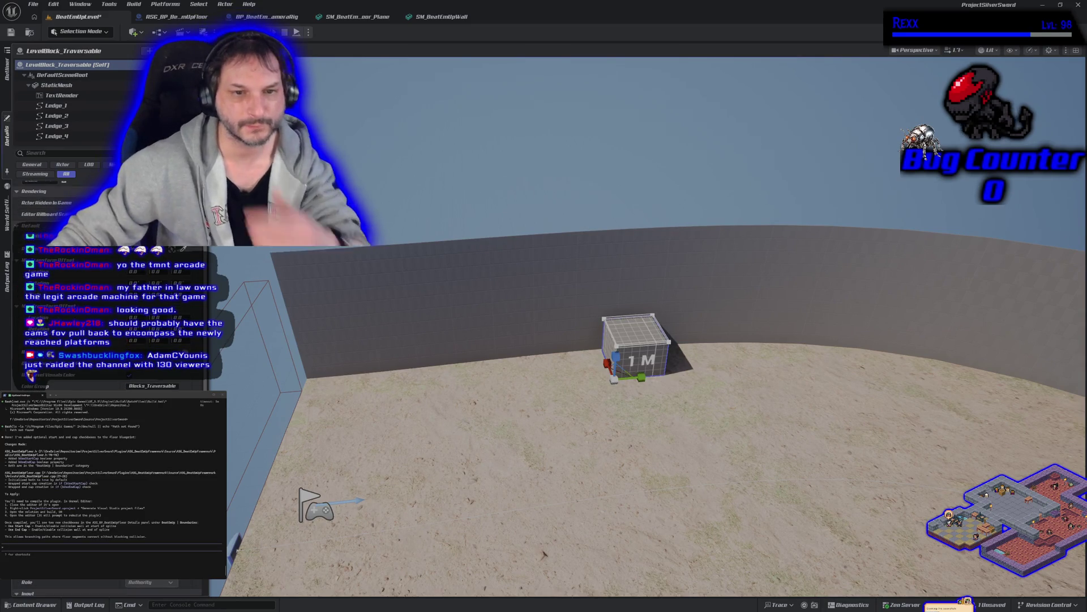
pyautogui.scroll(-3, 77, 204)
pyautogui.scroll(2, 31, 374)
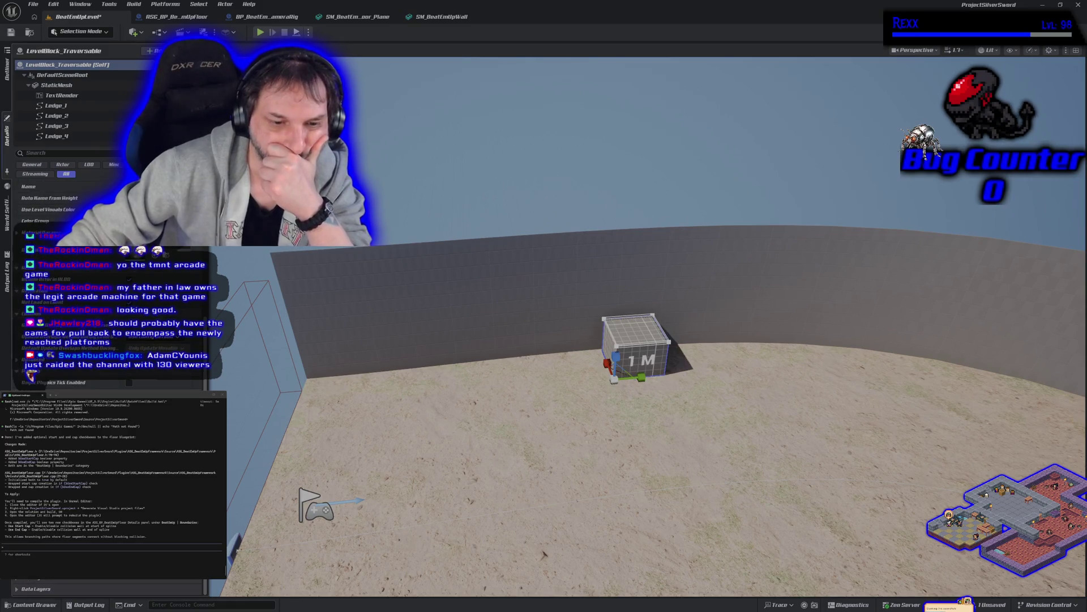
pyautogui.scroll(2, 31, 374)
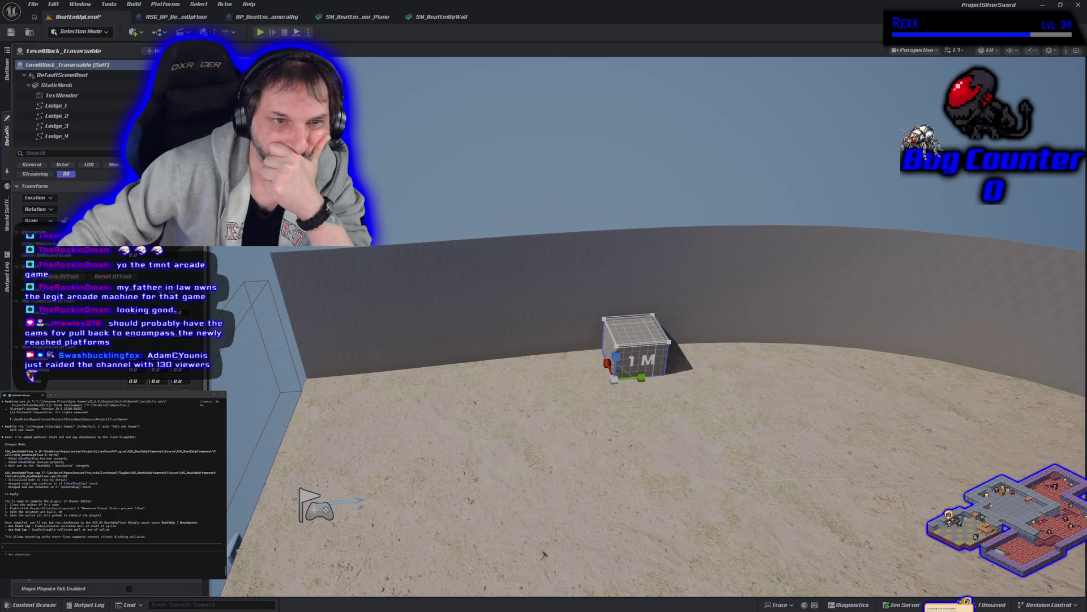
pyautogui.click(69, 86)
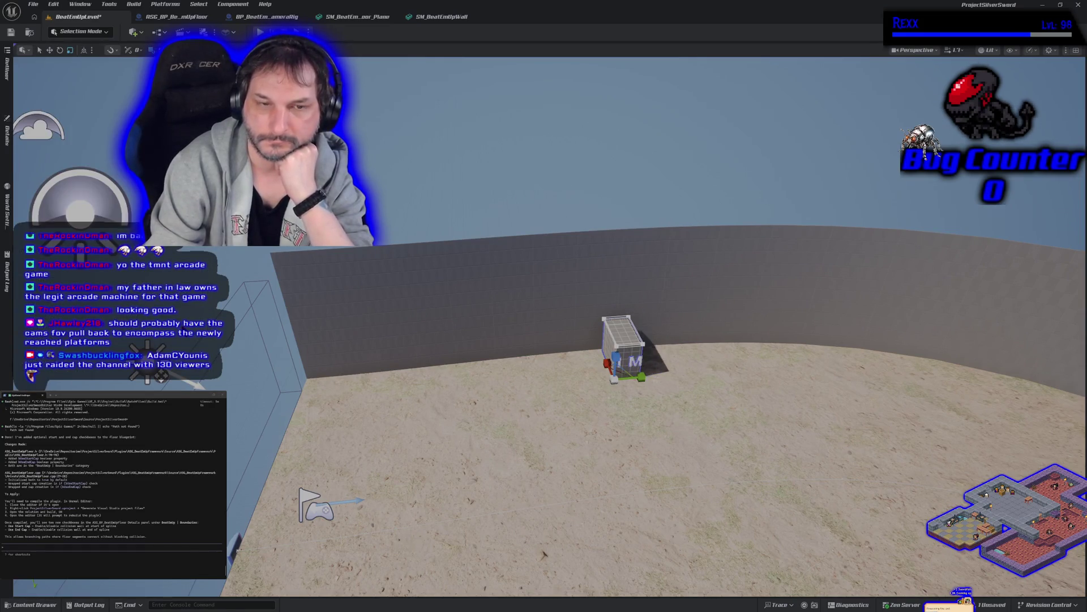
# Check the block's StaticMesh collision in Details, then play-test the mannequin onto the 1 M block.
pyautogui.click(7, 128)
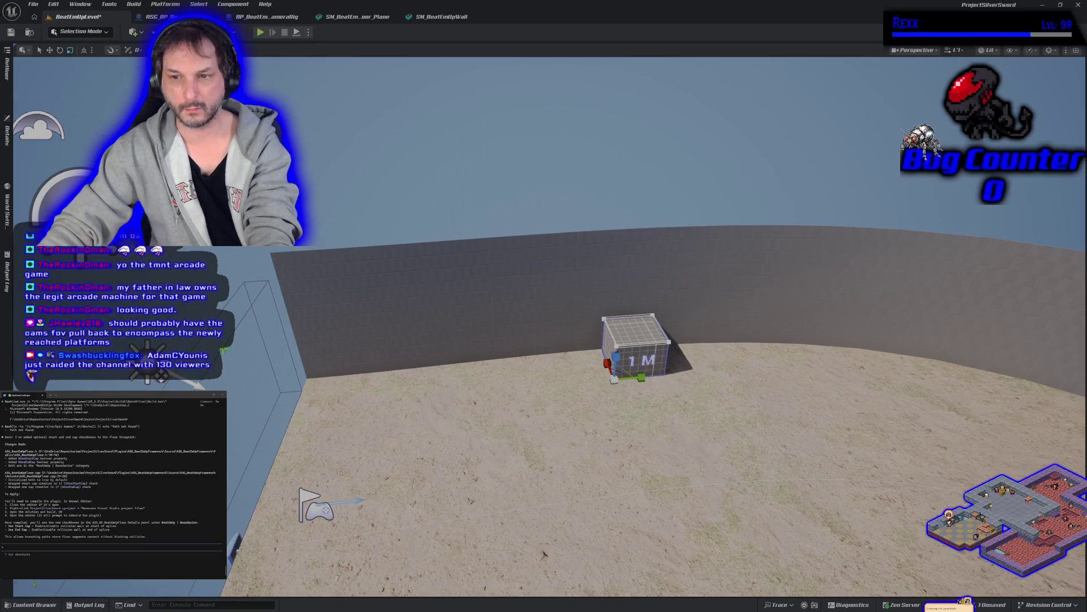
pyautogui.click(9, 132)
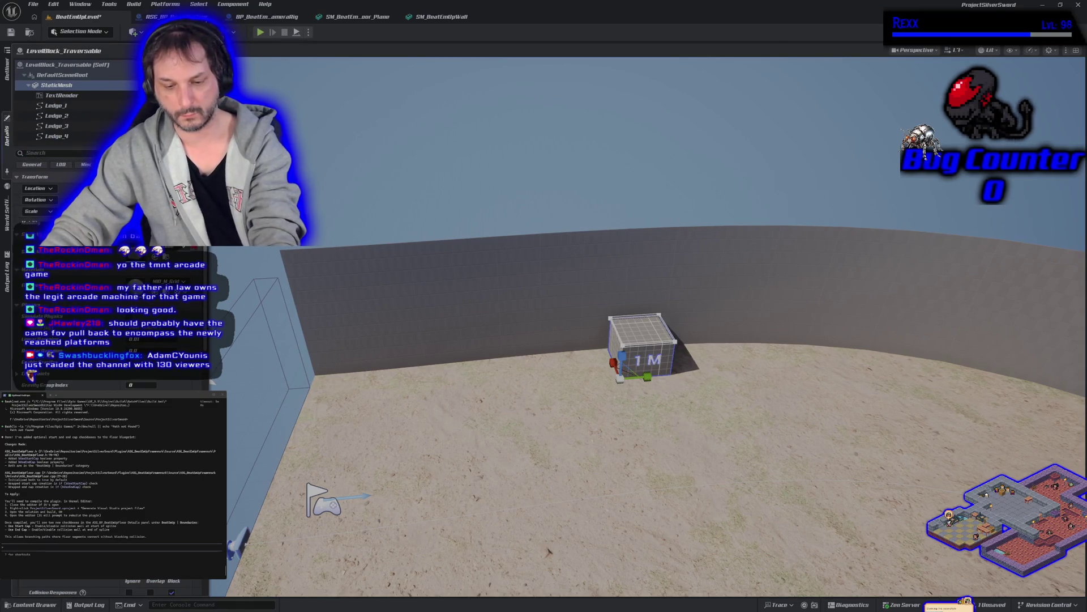
pyautogui.hotkey('alt', 'p')
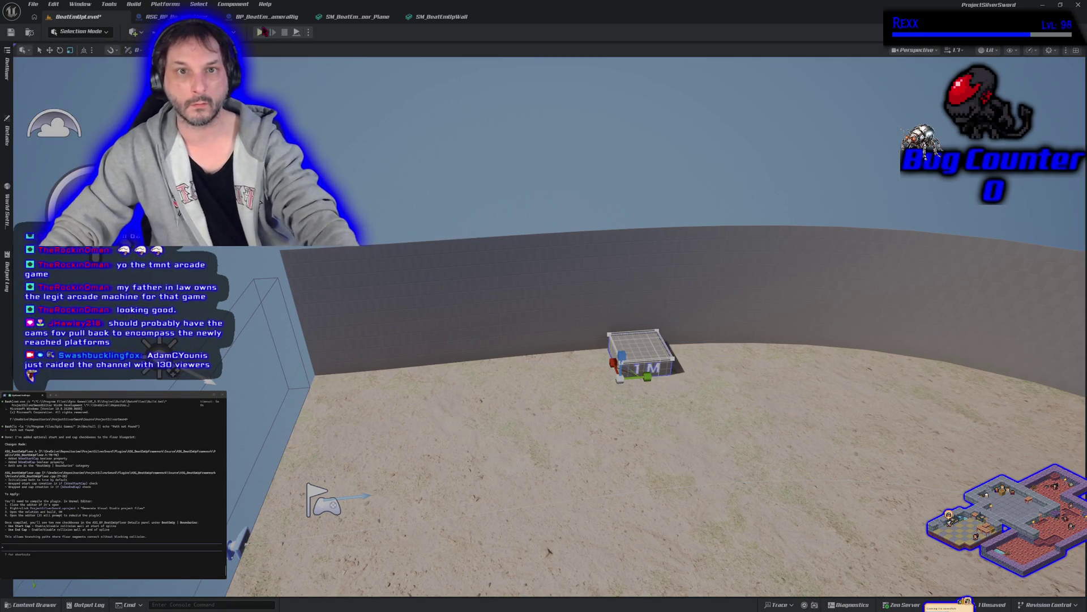
pyautogui.click(263, 32)
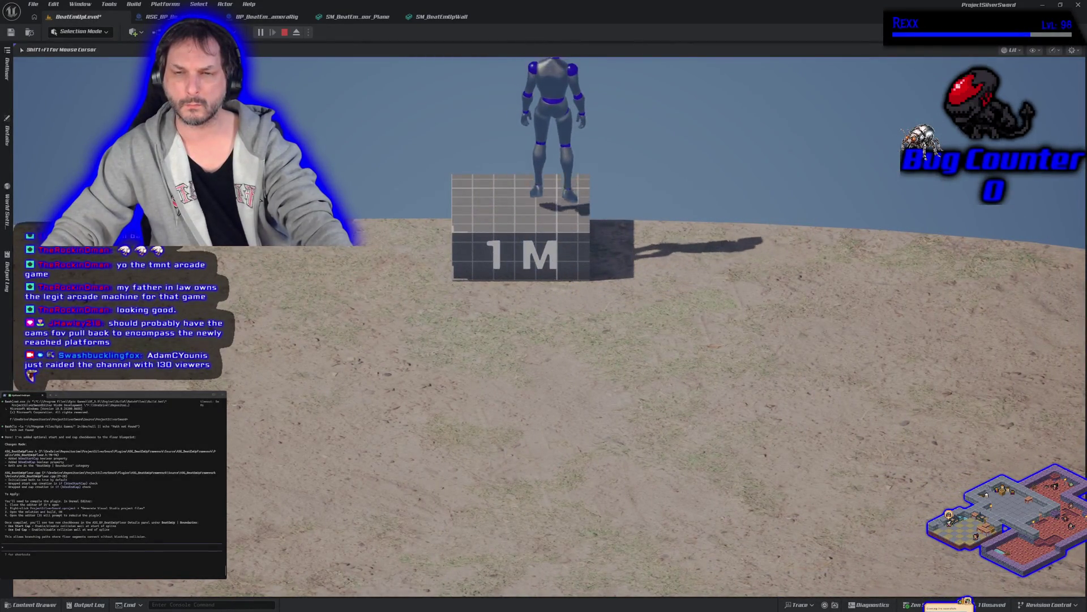
# Play-test the character running onto and off the 1 M block.
pyautogui.press('Escape')
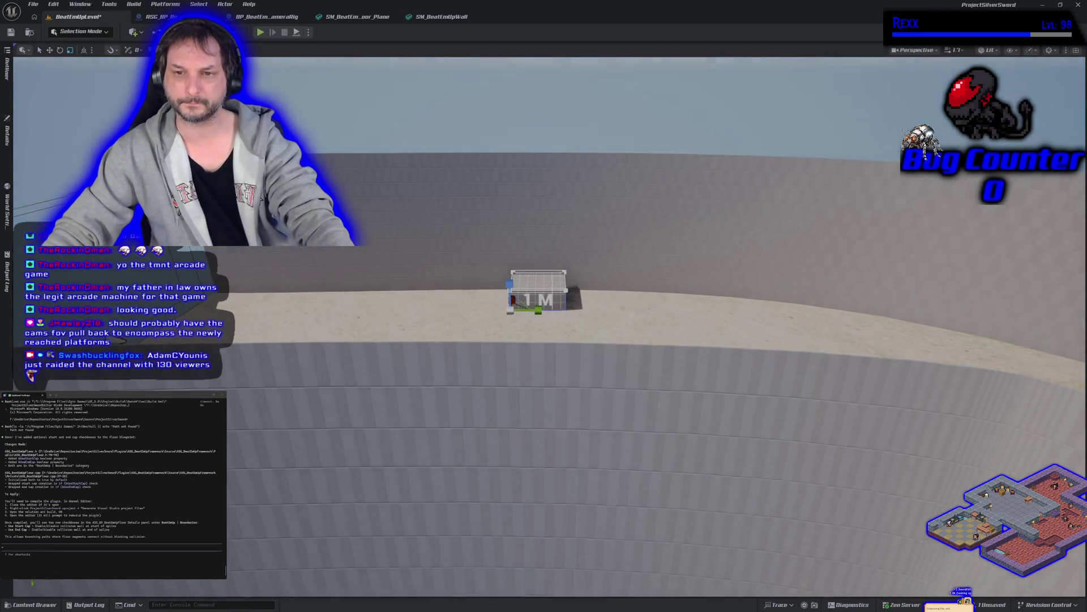
pyautogui.moveTo(430, 318); pyautogui.dragTo(430, 255)
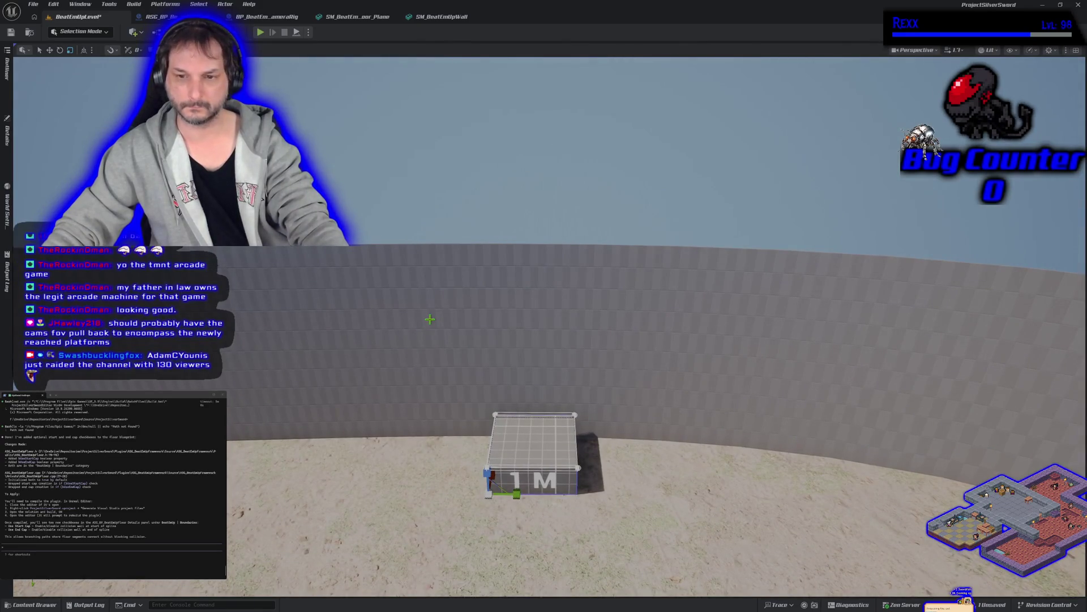
pyautogui.click(260, 31)
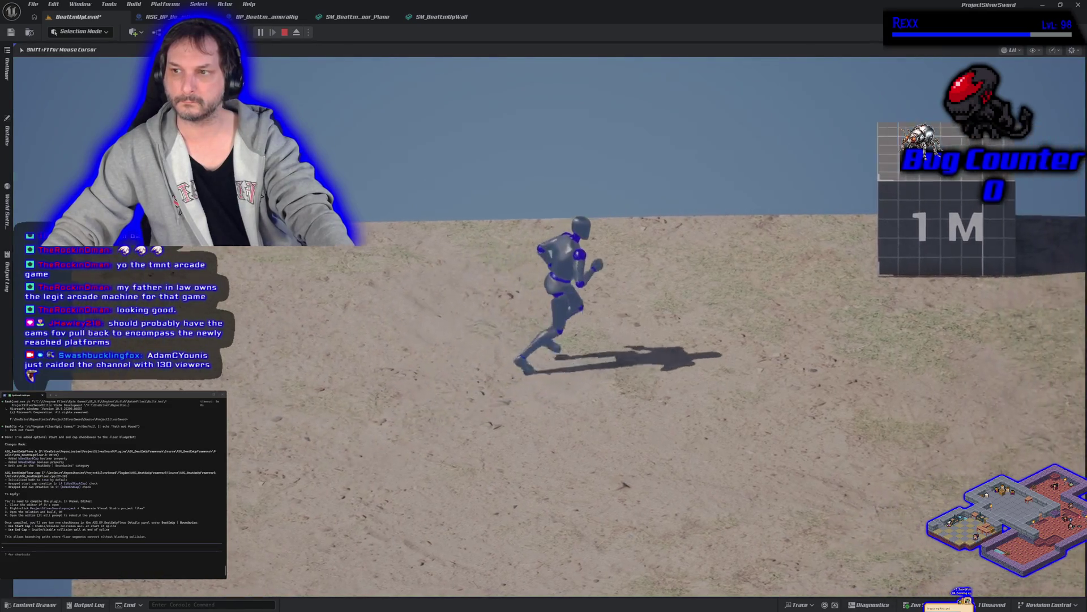
pyautogui.press('space')
pyautogui.press('s')
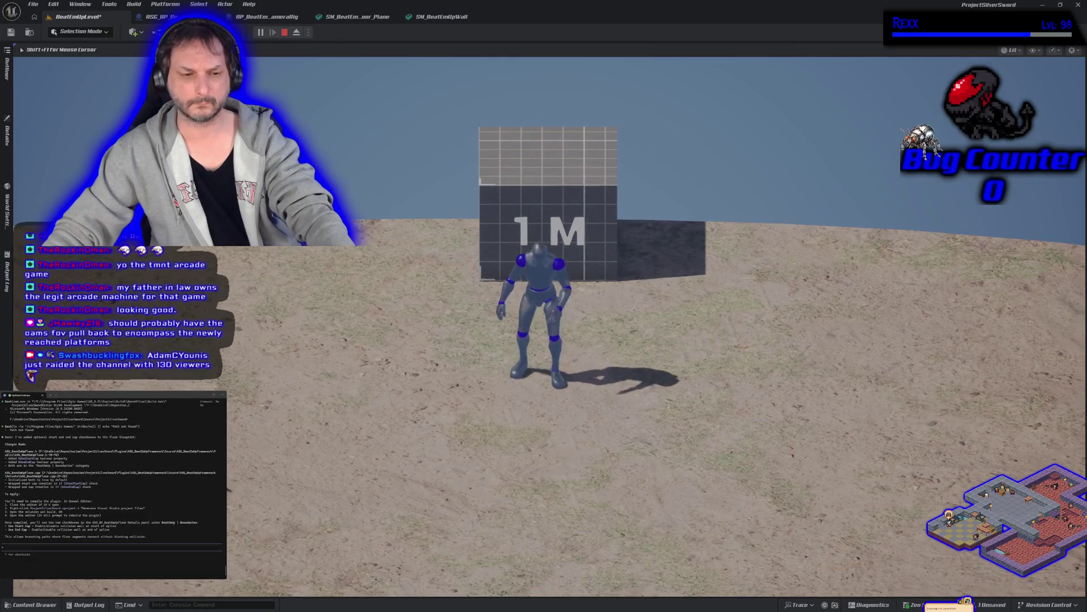
pyautogui.press('Escape')
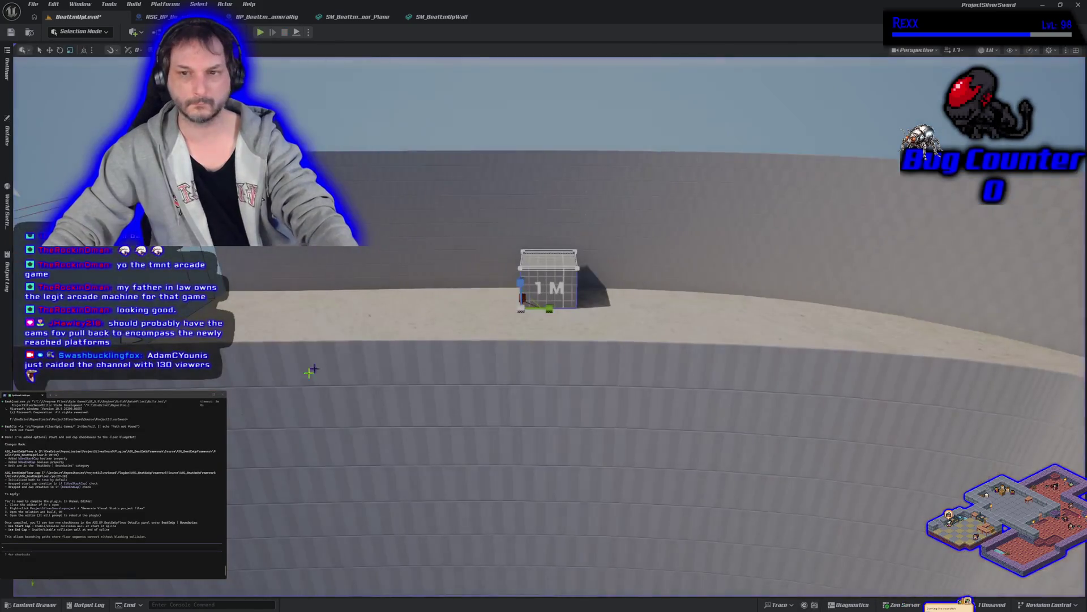
# Scale the block to 2 M tall and play-test the character climbing it.
pyautogui.moveTo(523, 282); pyautogui.dragTo(325, 72)
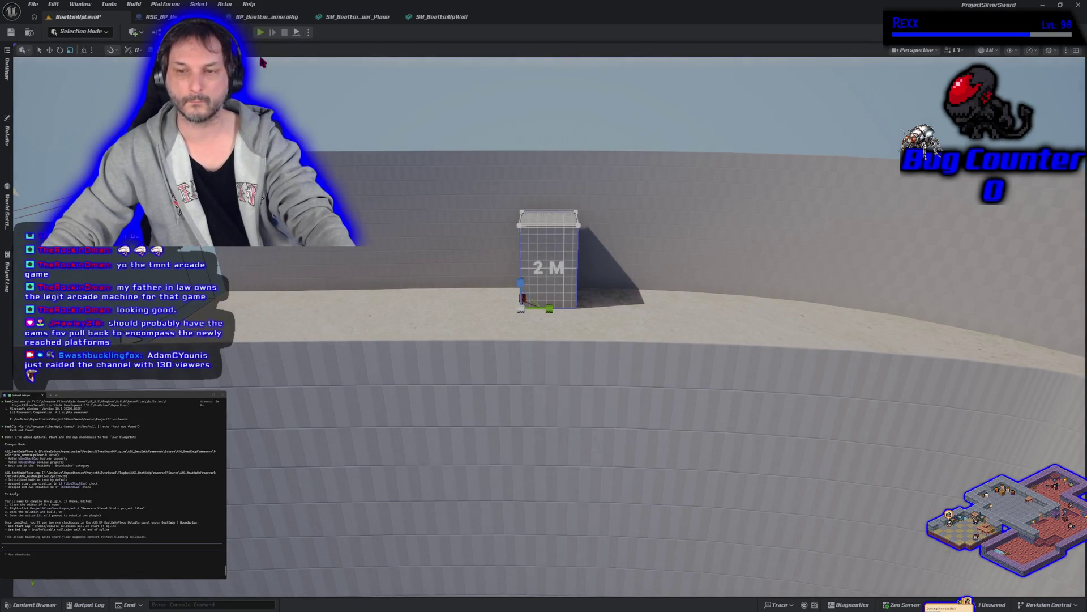
pyautogui.click(262, 33)
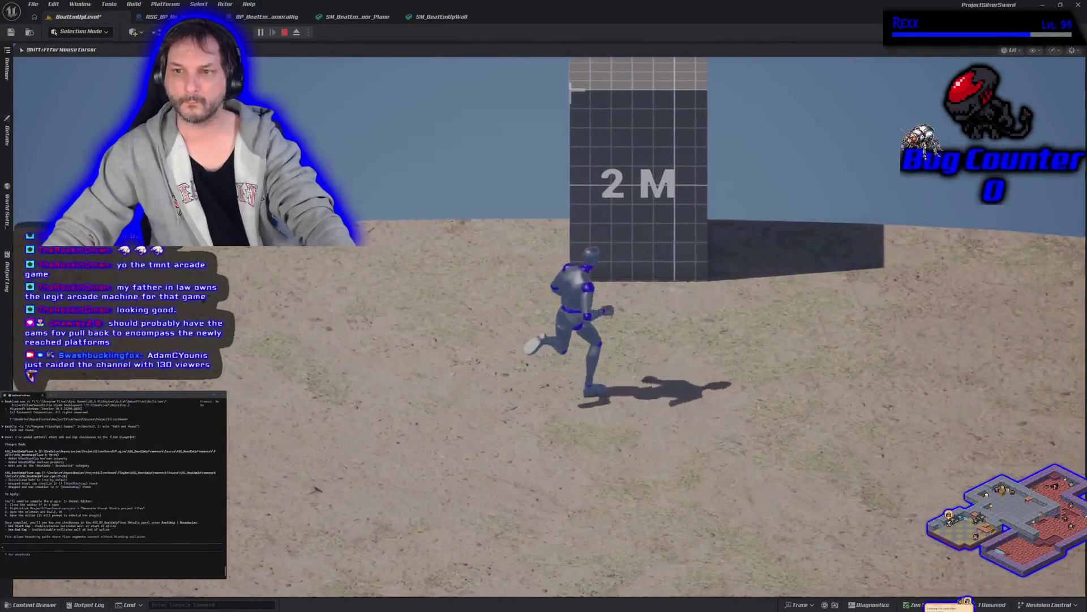
pyautogui.press('space')
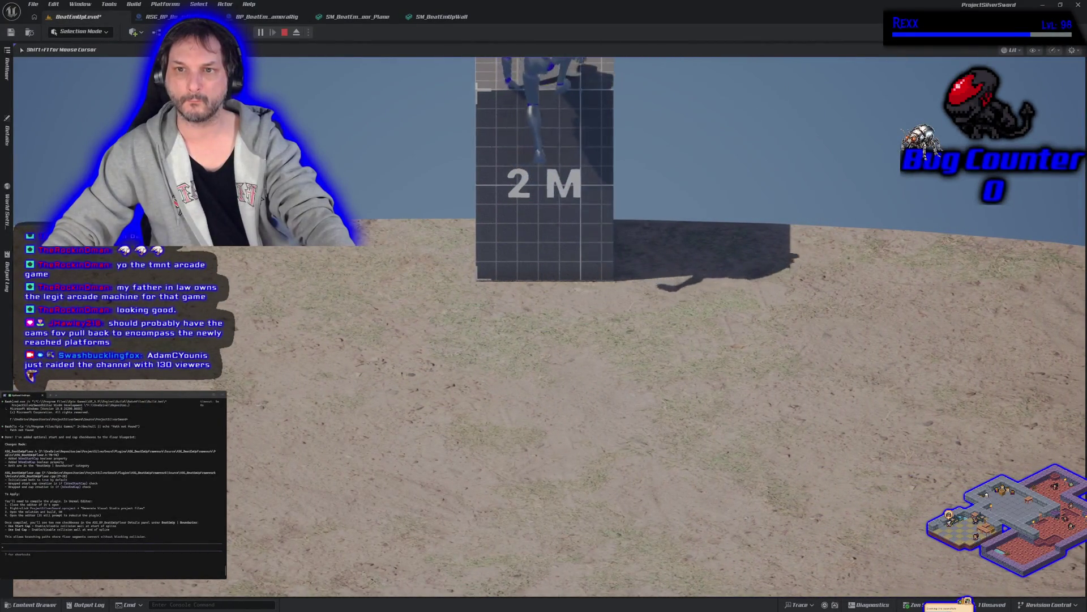
pyautogui.press('Escape')
# Play-test the character jumping onto the 0.75 M block, then focus the view on the 1 M cube.
pyautogui.click(523, 289)
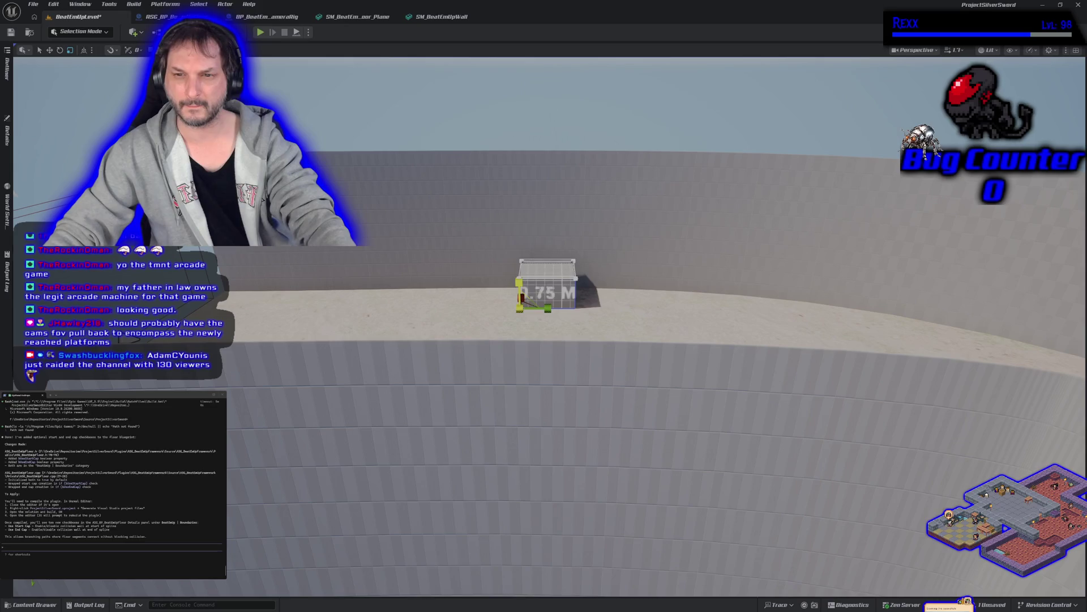
pyautogui.click(261, 33)
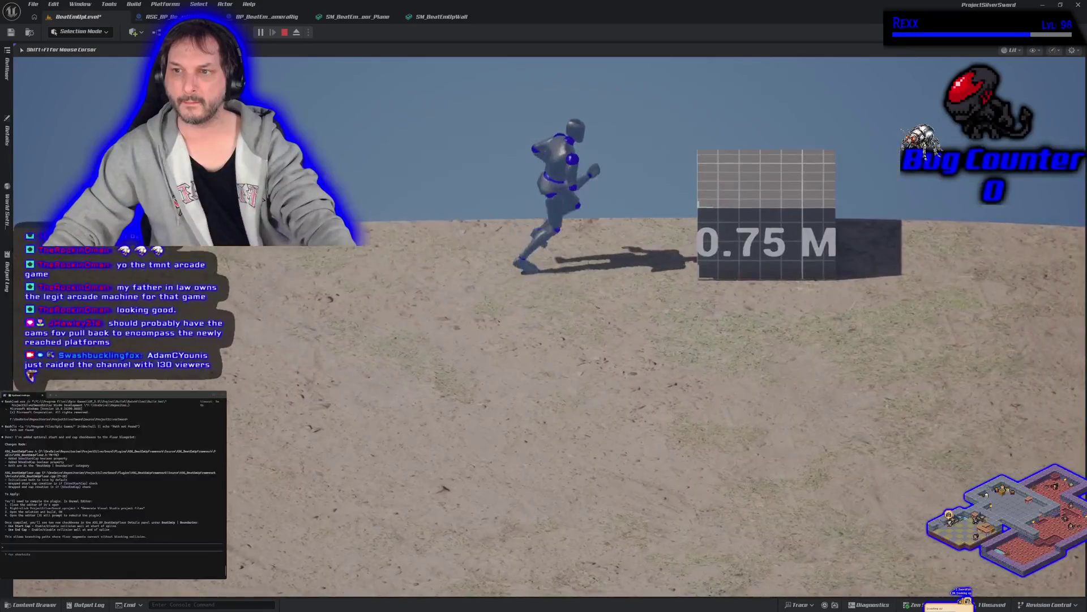
pyautogui.press('space')
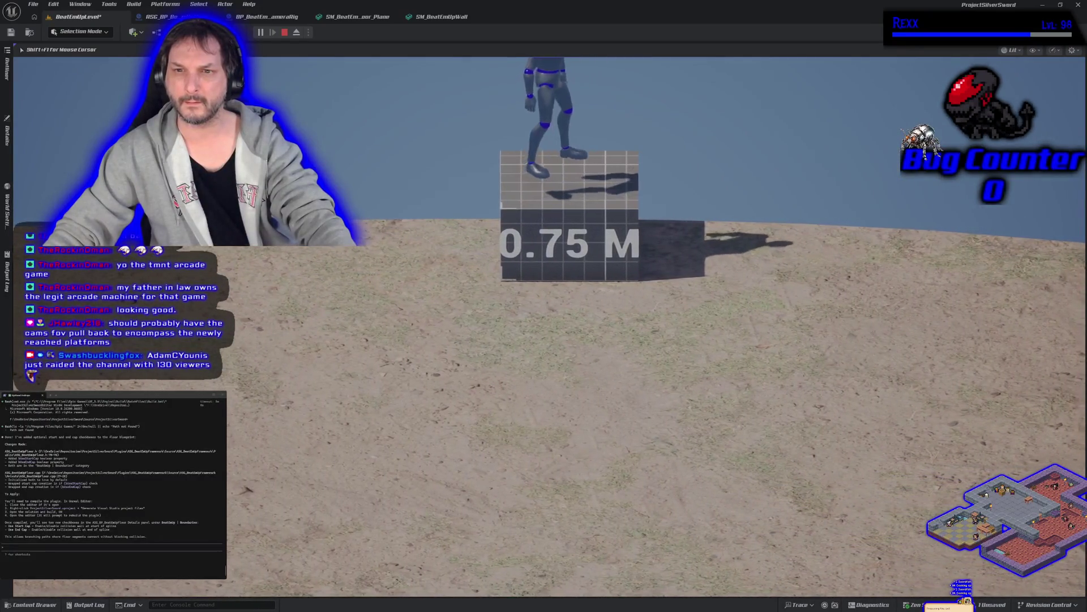
pyautogui.press('Escape')
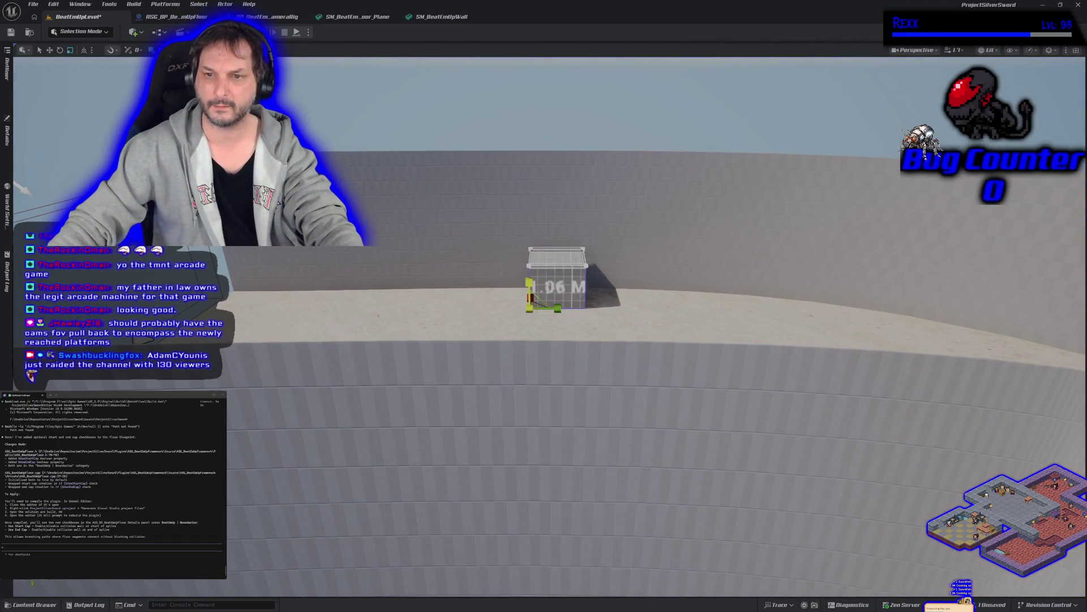
pyautogui.press('f')
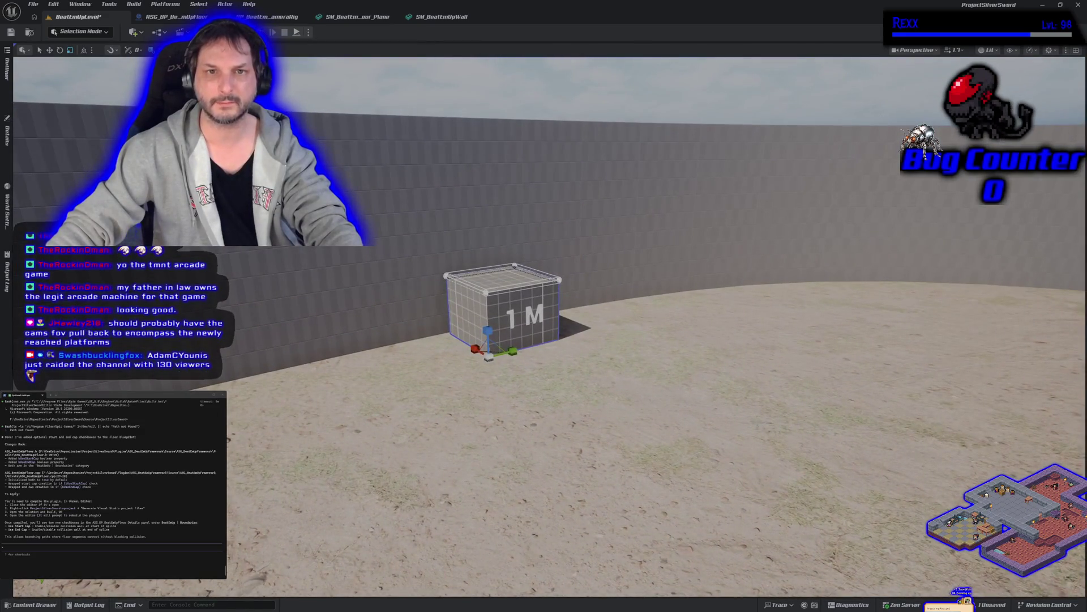
# Play-test the character mantling onto the 1 M block twice, dropping off, then end the session.
pyautogui.hotkey('alt', 'p')
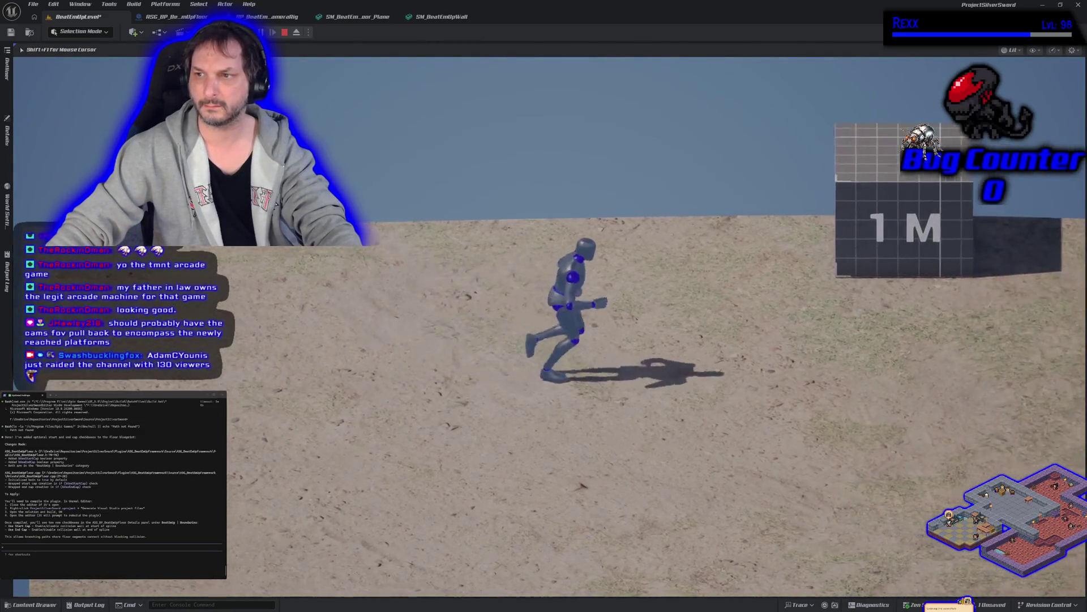
pyautogui.press('space')
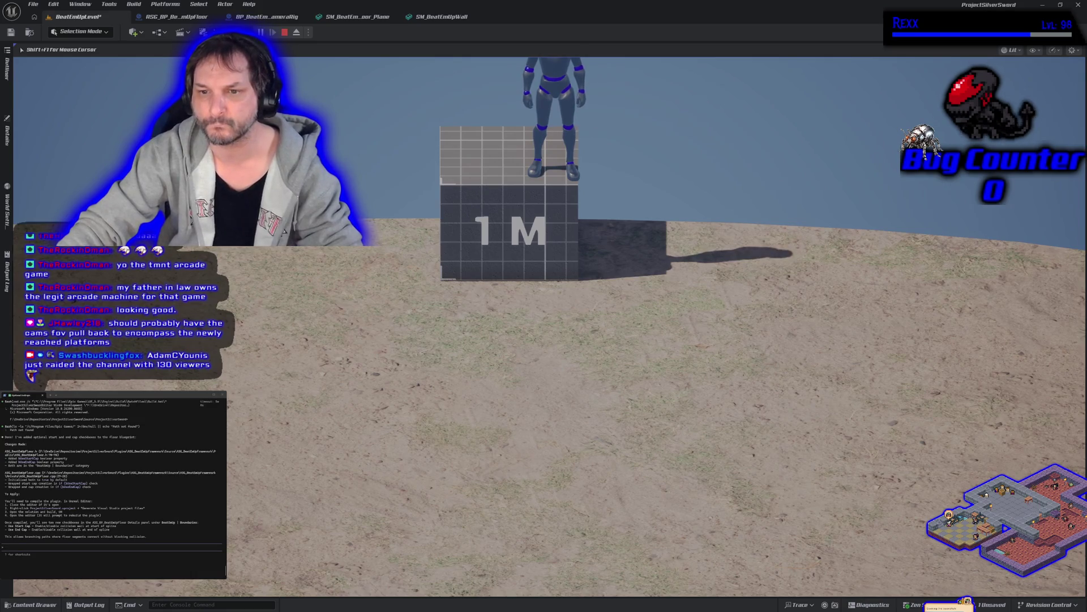
pyautogui.press('s')
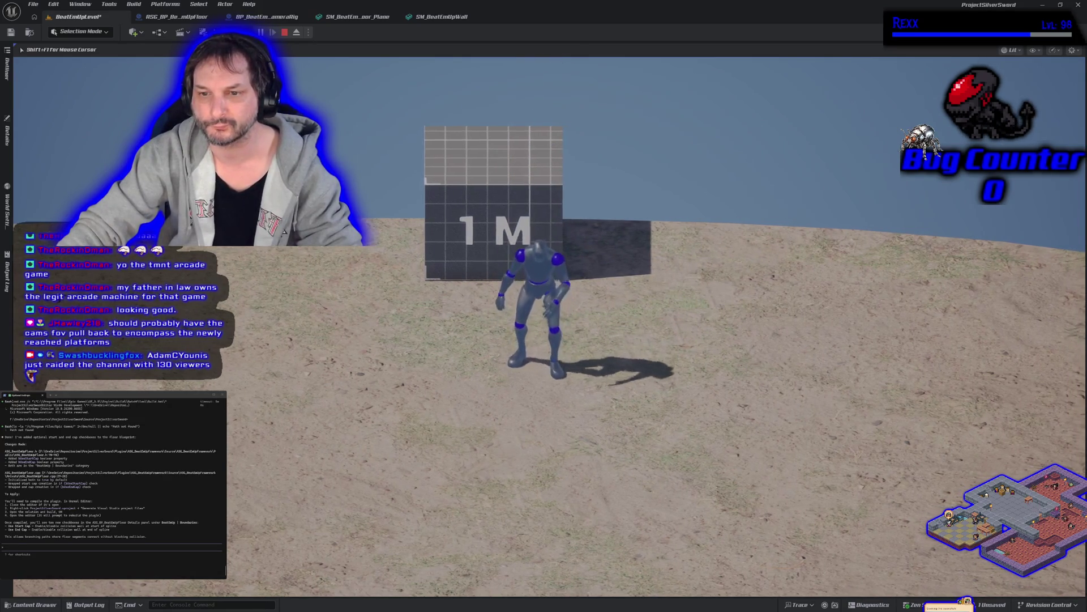
pyautogui.press('space')
pyautogui.press('space')
pyautogui.press('s')
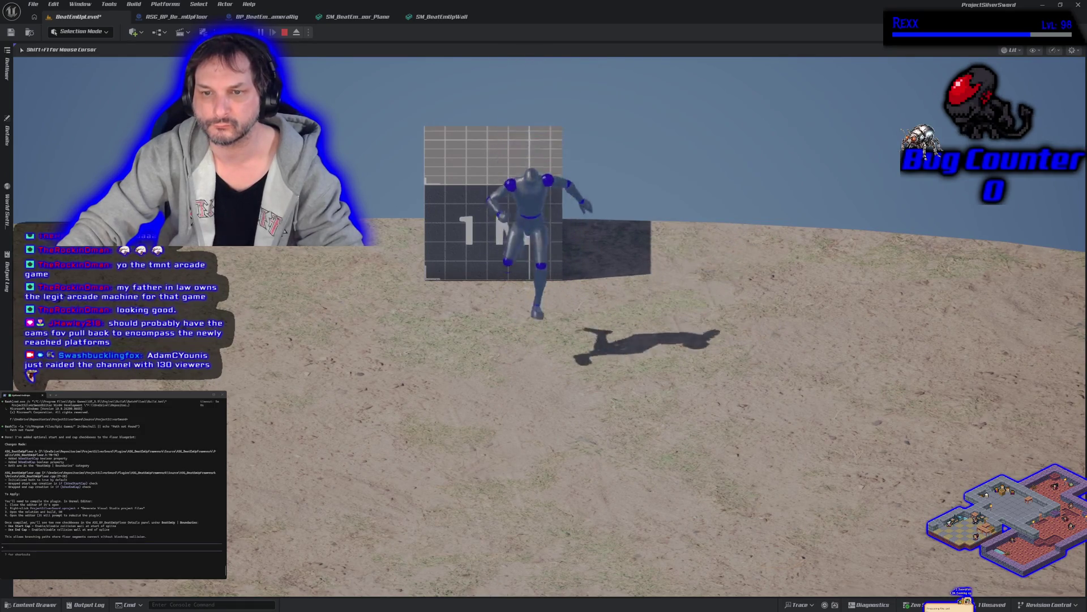
pyautogui.press('Escape')
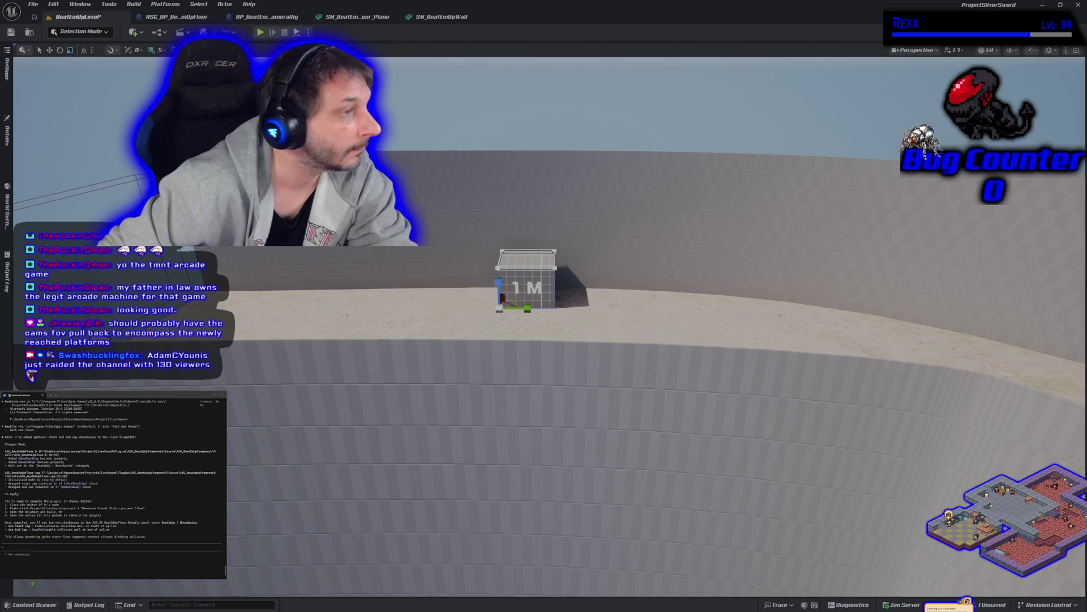
# Watch the forum bug report's embedded video in Chrome, then minimize the browser.
pyautogui.hotkey('alt', 'Tab')
pyautogui.scroll(-2, 637, 437)
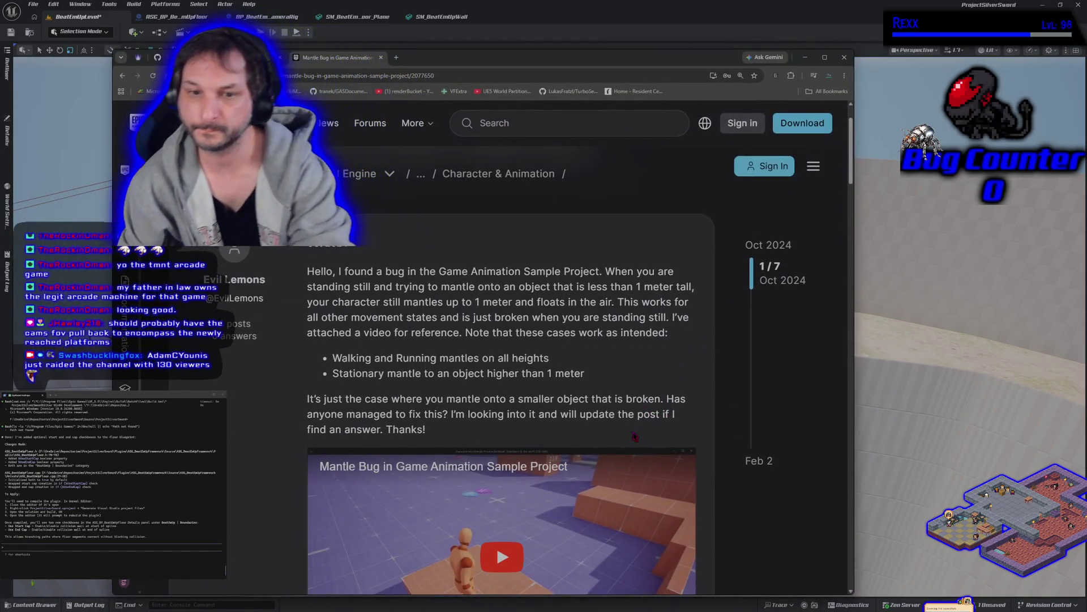
pyautogui.scroll(-1, 545, 312)
pyautogui.scroll(-1, 545, 312)
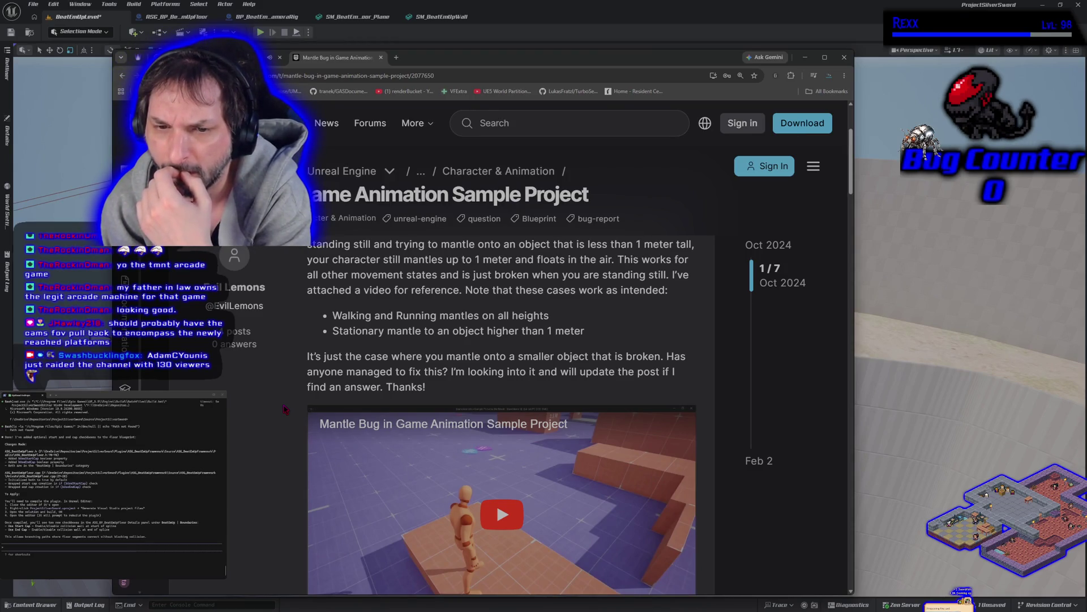
pyautogui.scroll(-3, 285, 411)
pyautogui.click(366, 432)
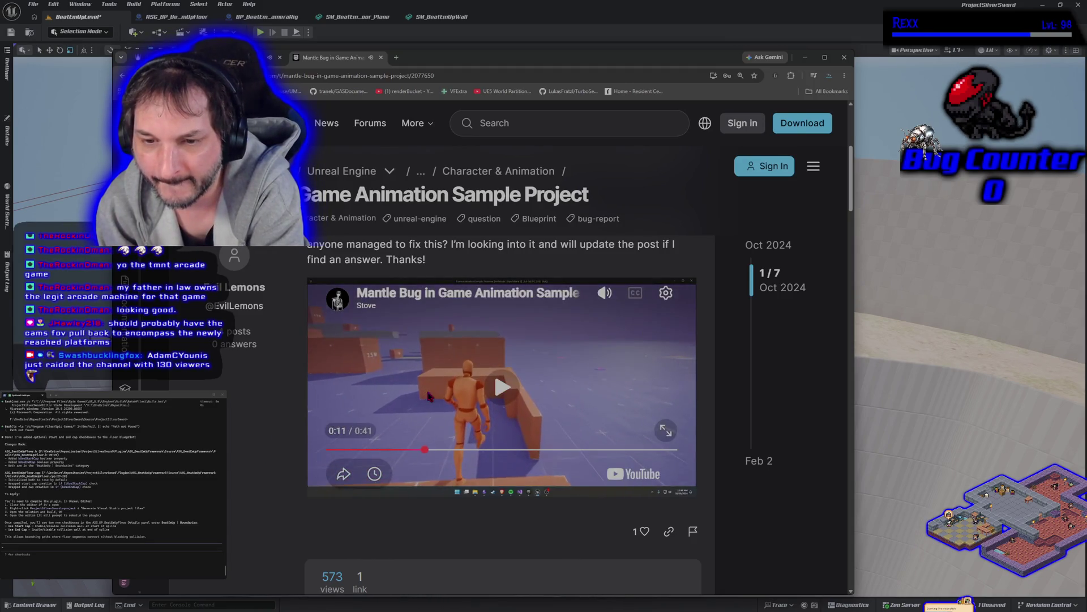
pyautogui.click(357, 28)
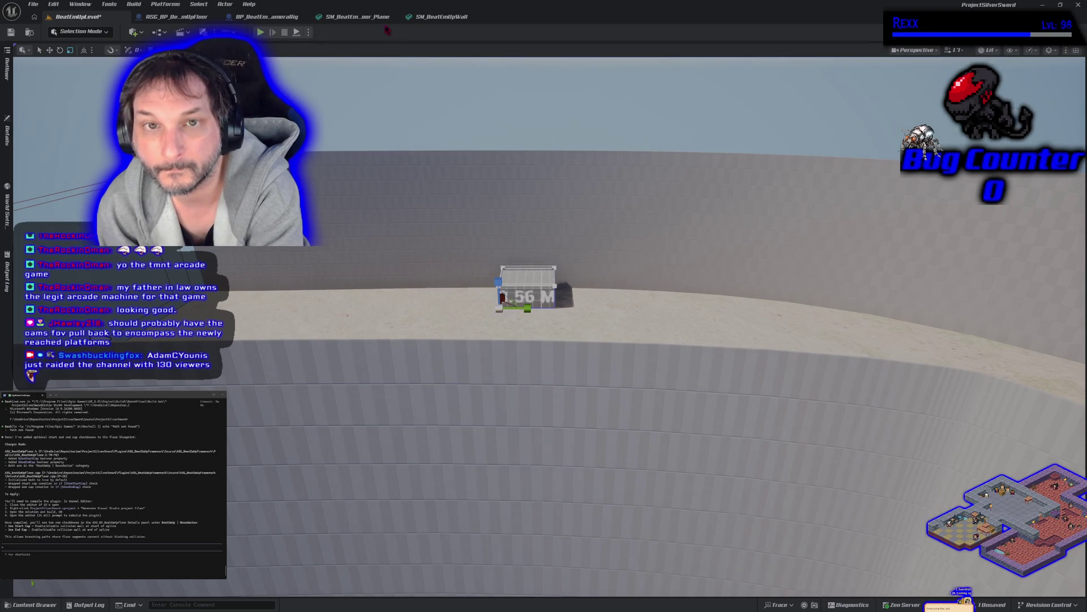
# Play-test the character running to and mantling onto the 0.56 M block.
pyautogui.hotkey('alt', 'p')
pyautogui.press('w')
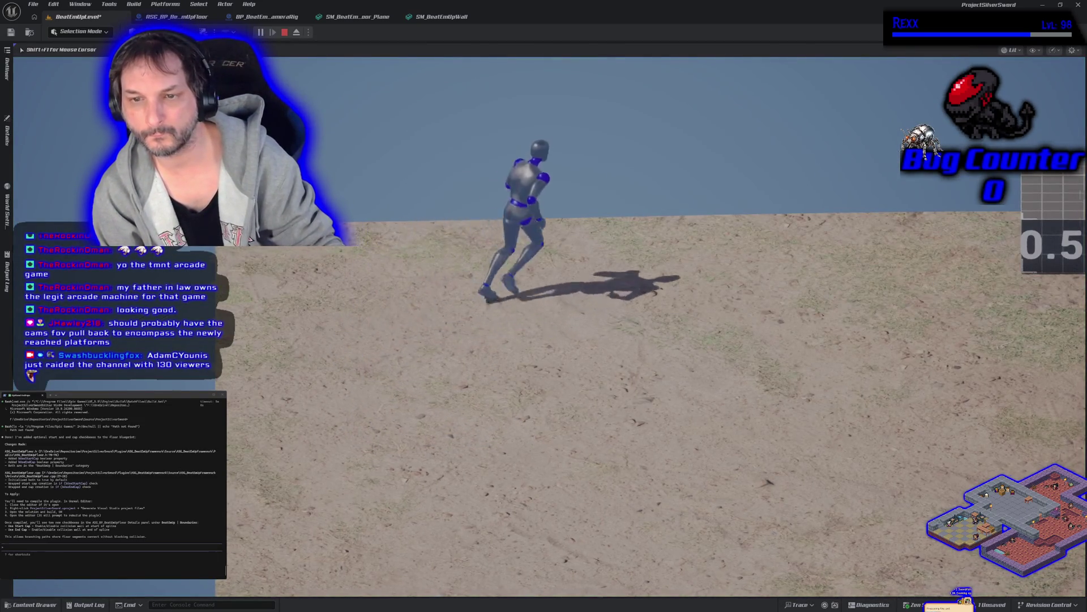
pyautogui.press('d')
pyautogui.press('space')
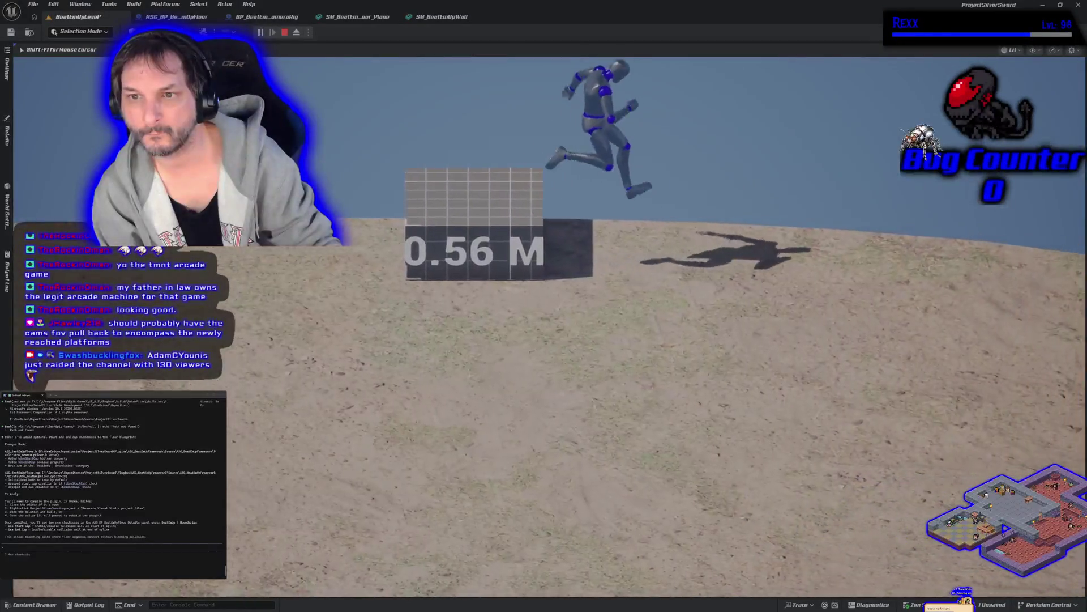
pyautogui.press('a')
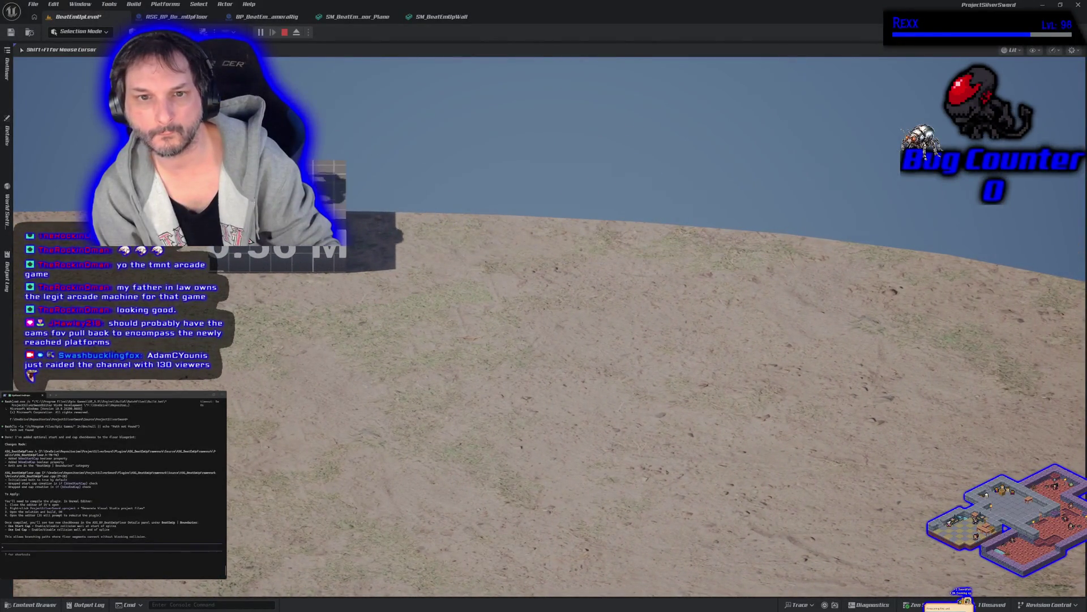
pyautogui.press('s')
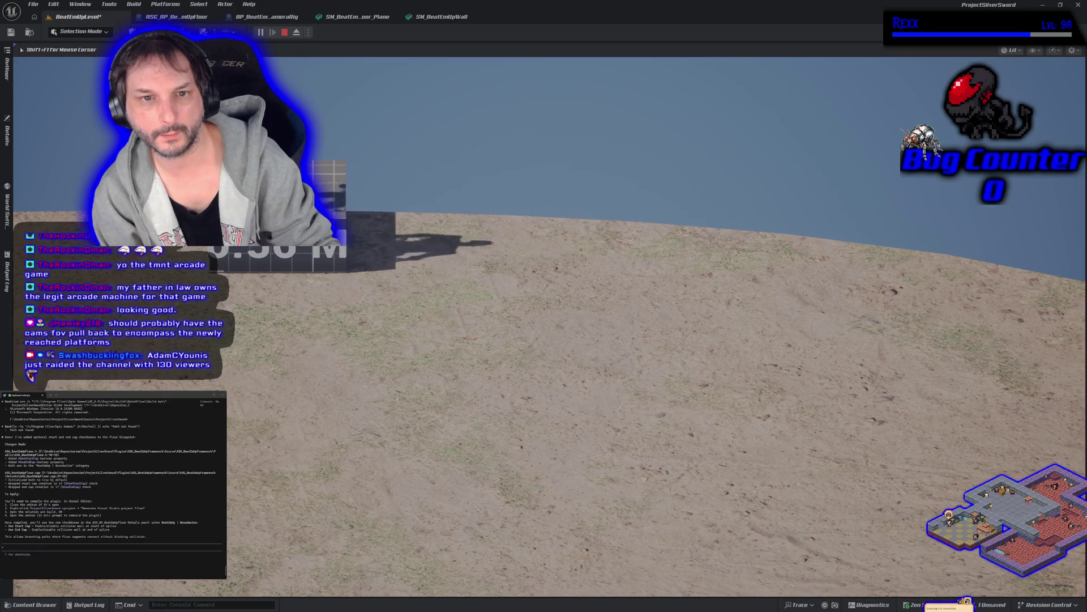
# Run the character around the block, end the session and return to the forum thread.
pyautogui.press('w')
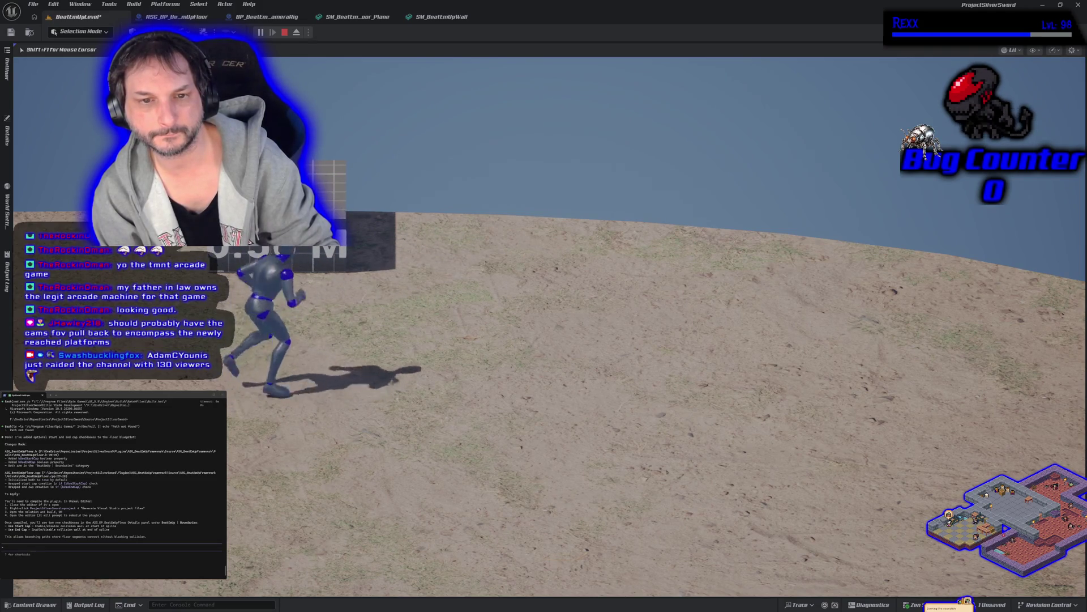
pyautogui.press('s')
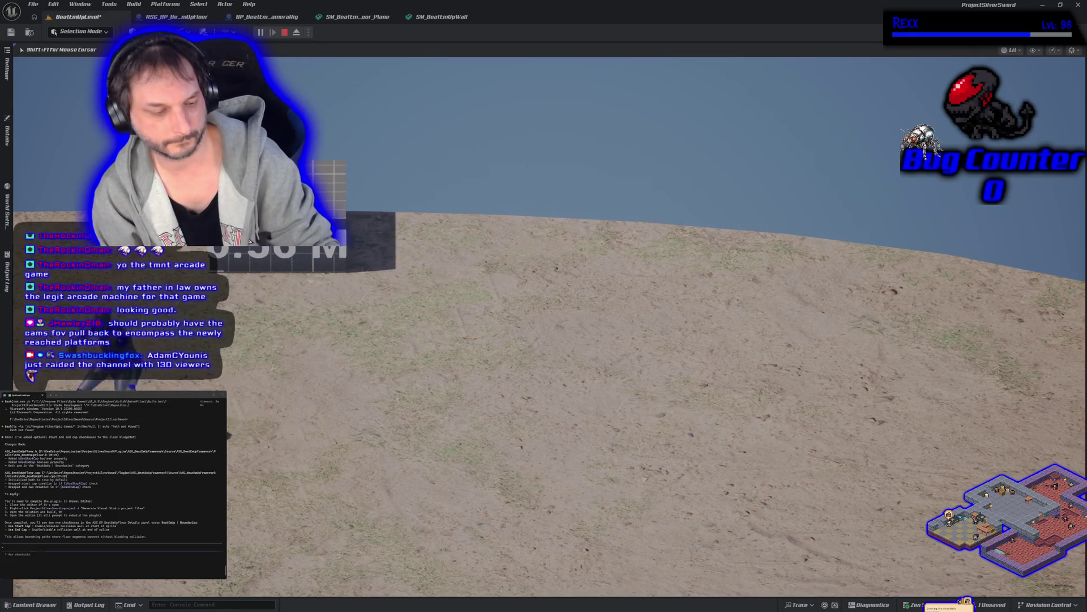
pyautogui.press('d')
pyautogui.press('w')
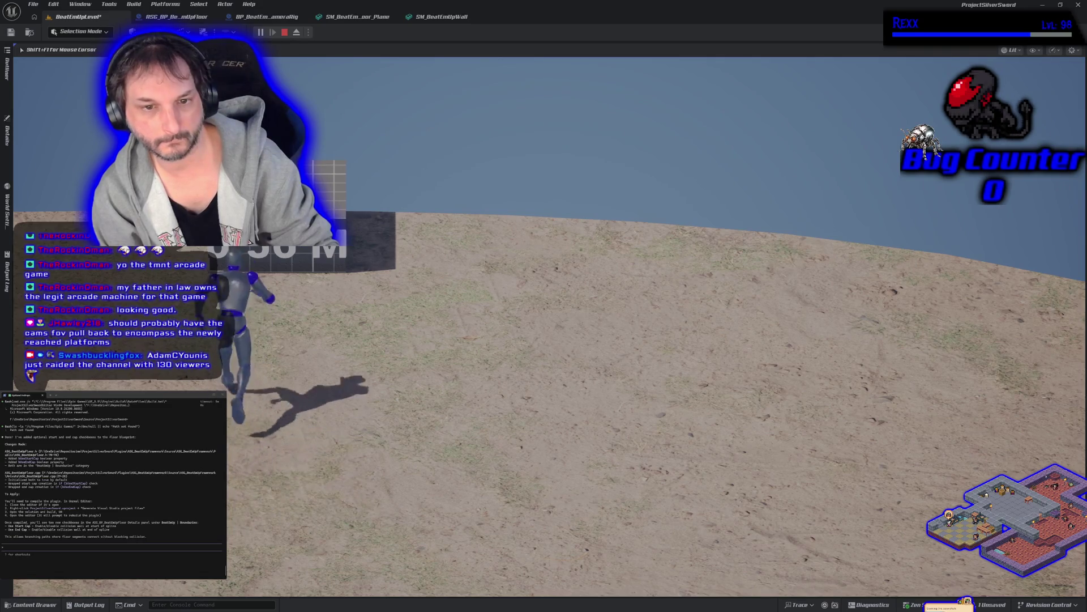
pyautogui.press('Escape')
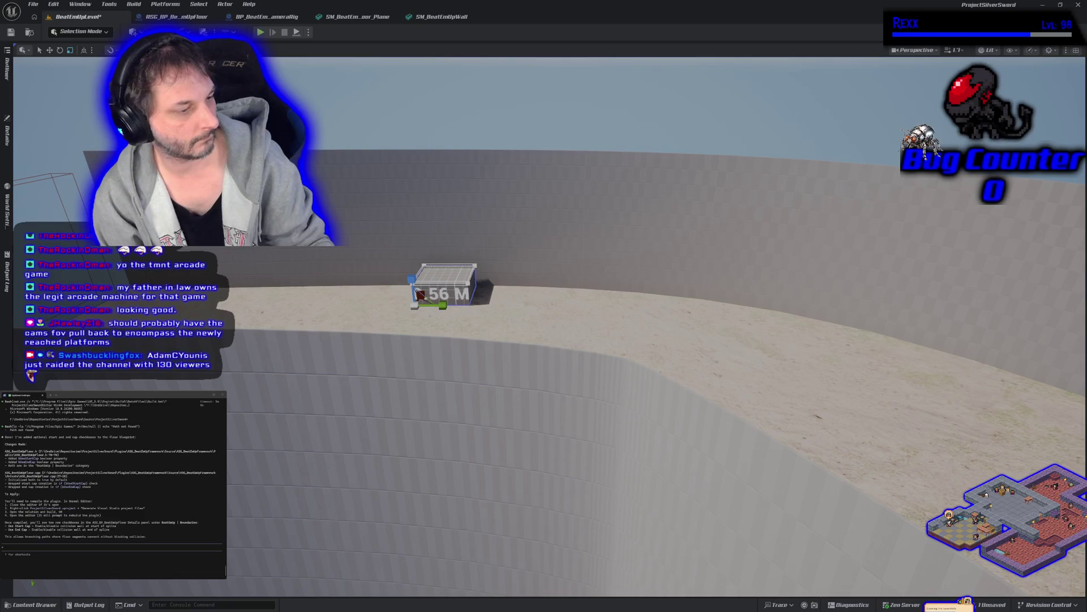
pyautogui.hotkey('alt', 'Tab')
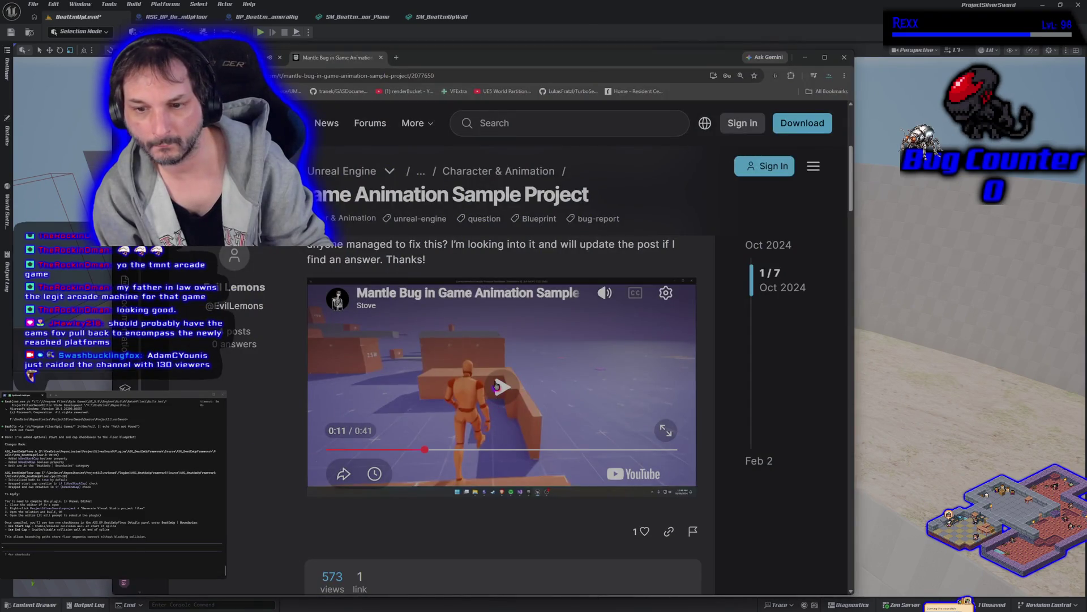
# Replay and pause the thread's video, read all replies, then go back to the Google results.
pyautogui.click(459, 436)
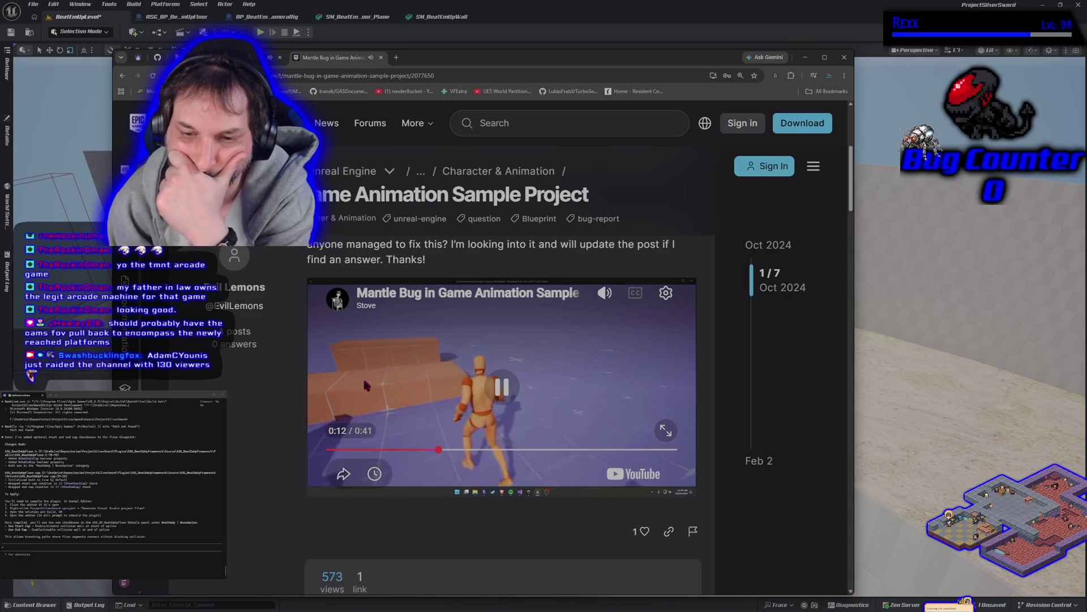
pyautogui.scroll(-1, 242, 419)
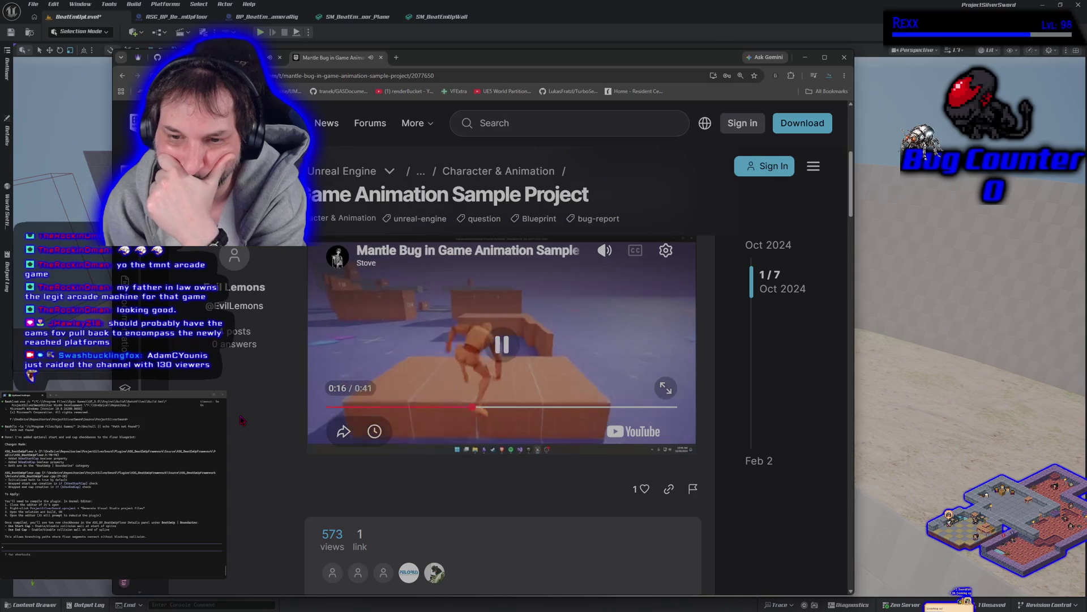
pyautogui.scroll(-1, 241, 418)
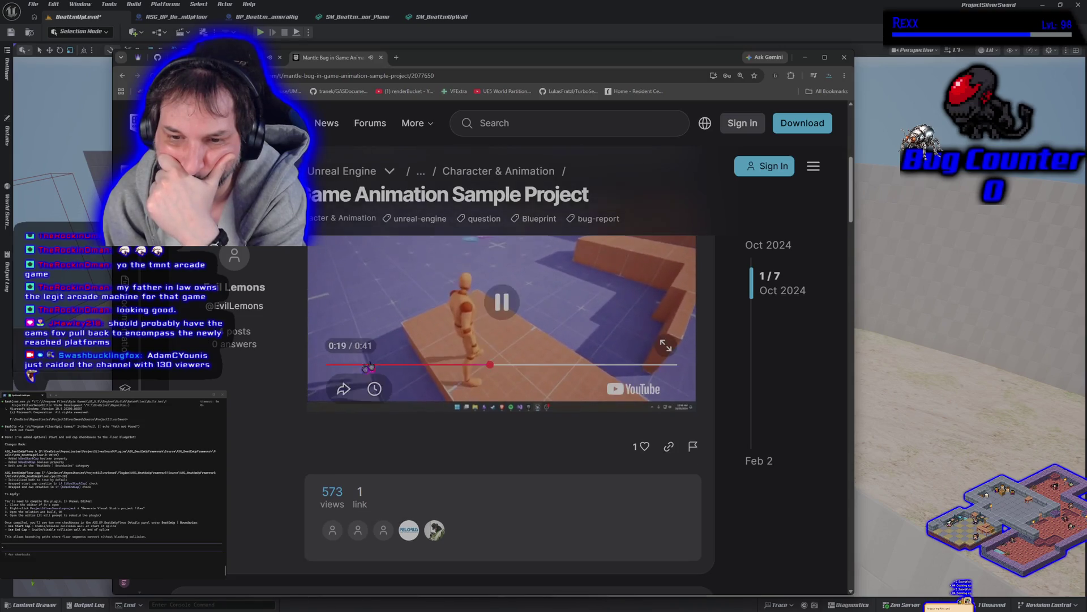
pyautogui.click(501, 303)
pyautogui.scroll(-3, 306, 378)
pyautogui.scroll(-1, 303, 377)
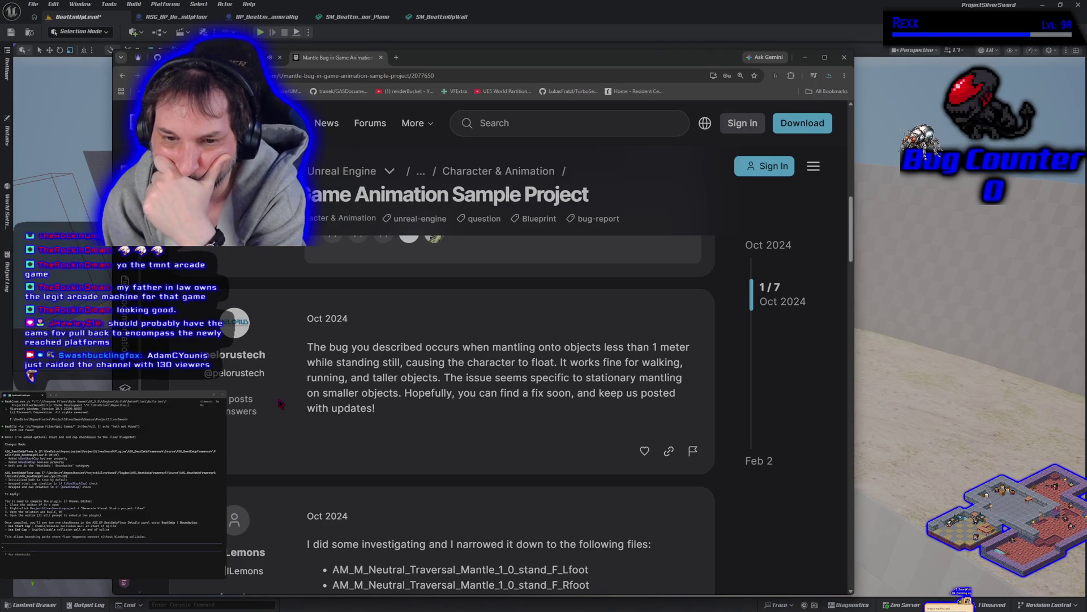
pyautogui.scroll(-2, 460, 415)
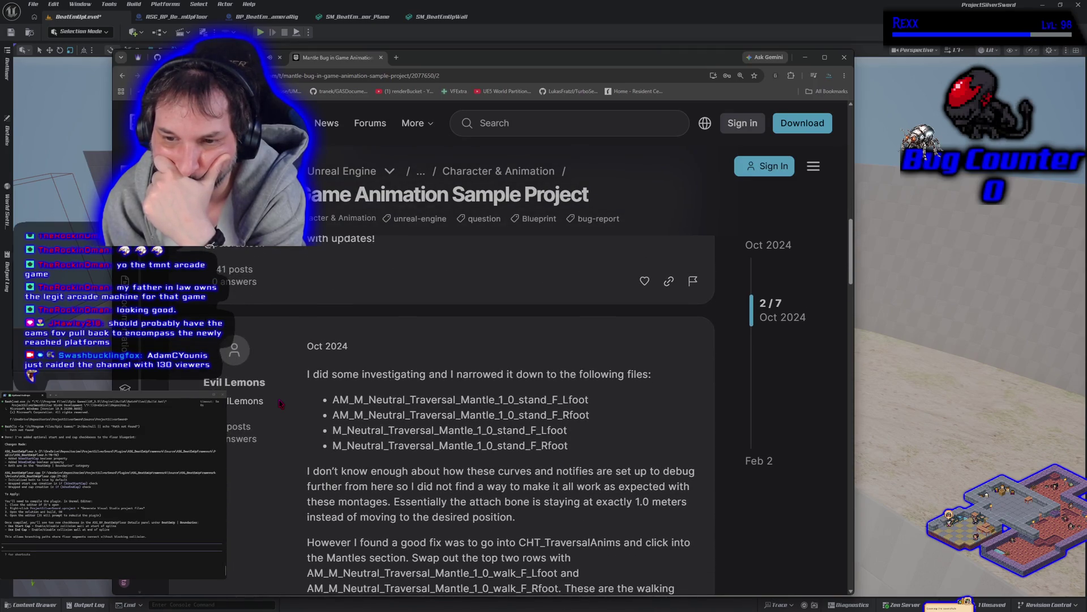
pyautogui.scroll(-1, 459, 415)
pyautogui.scroll(-2, 526, 408)
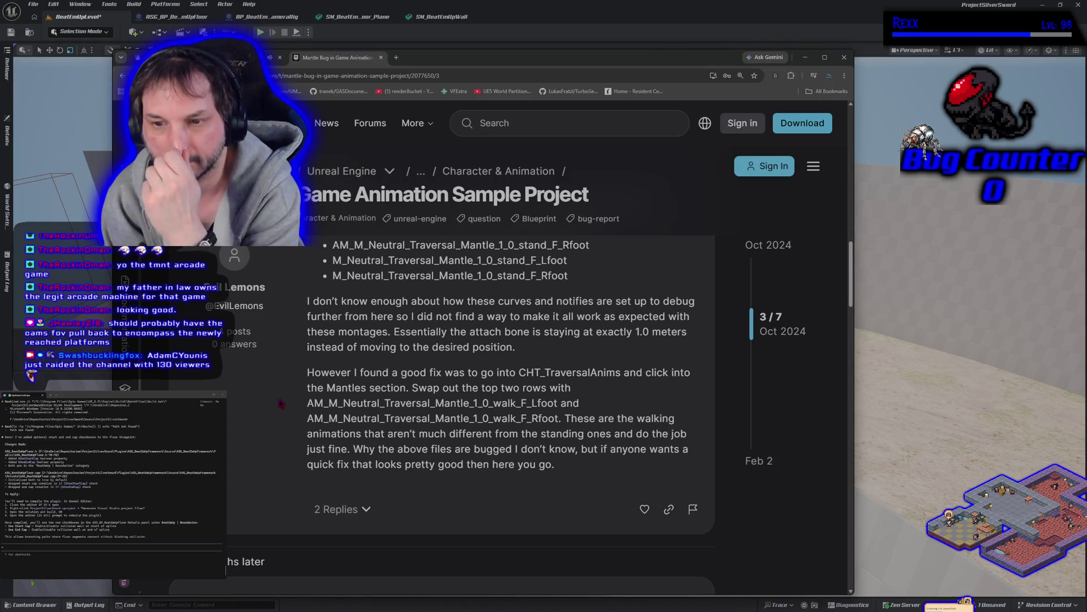
pyautogui.scroll(-1, 280, 404)
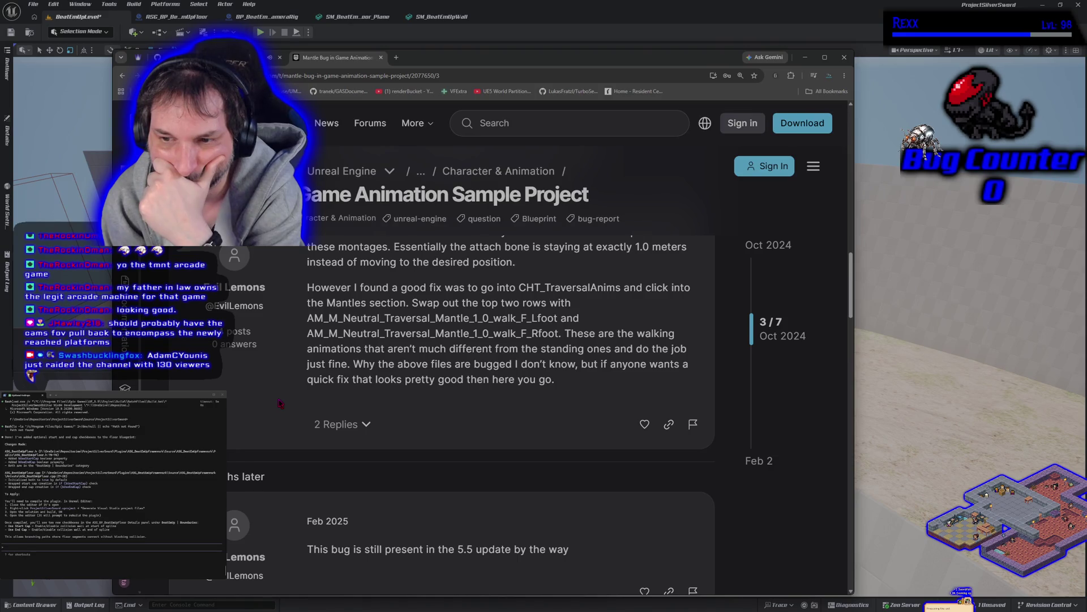
pyautogui.scroll(-3, 280, 404)
pyautogui.scroll(-3, 280, 404)
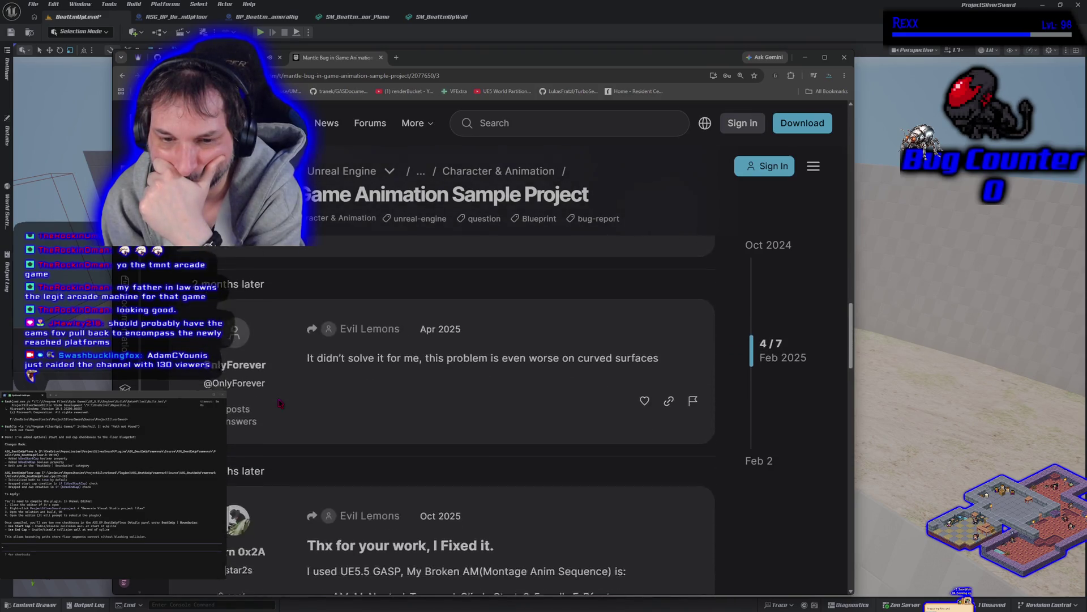
pyautogui.scroll(-3, 281, 404)
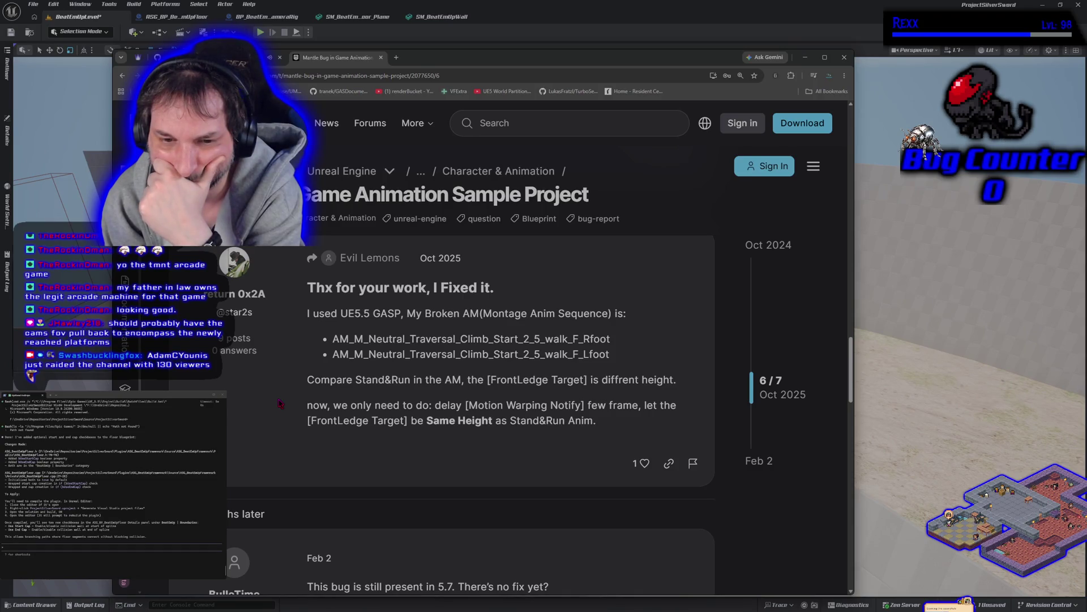
pyautogui.scroll(-1, 279, 404)
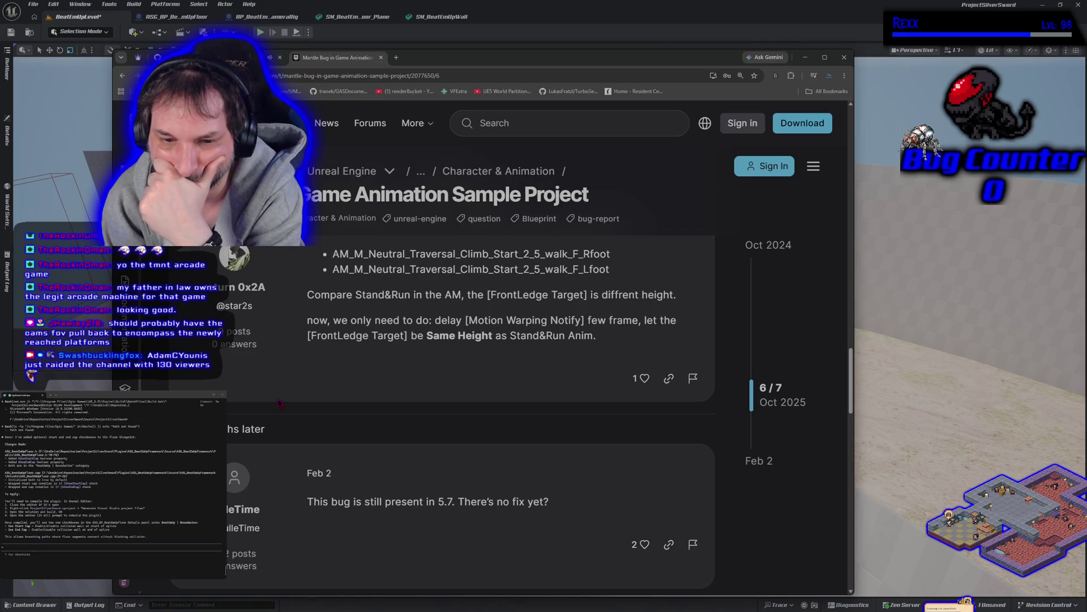
pyautogui.scroll(-1, 280, 404)
pyautogui.scroll(-2, 306, 365)
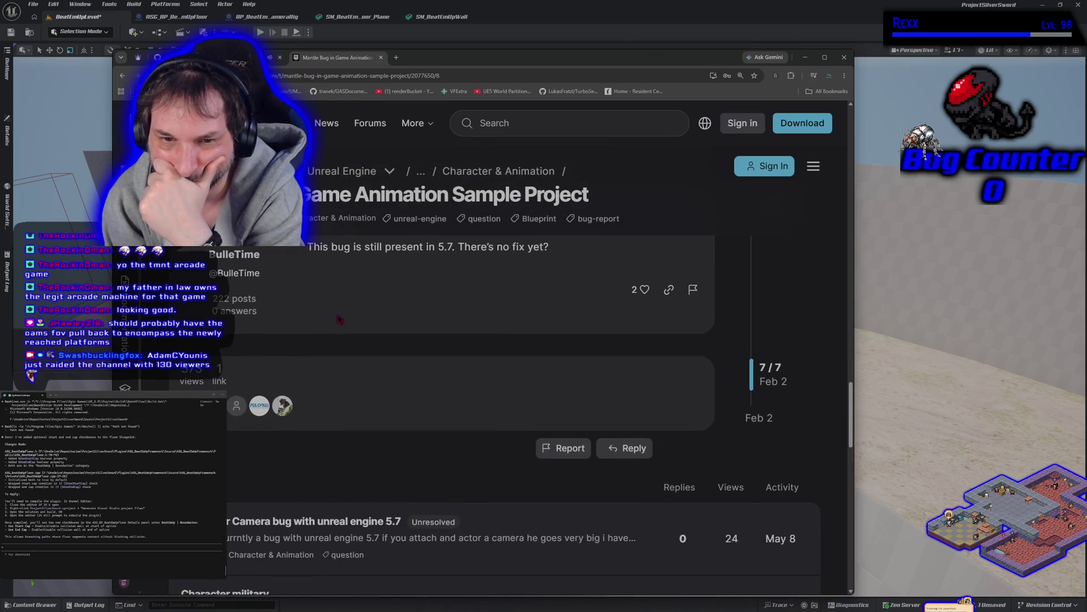
pyautogui.hotkey('alt', 'Left')
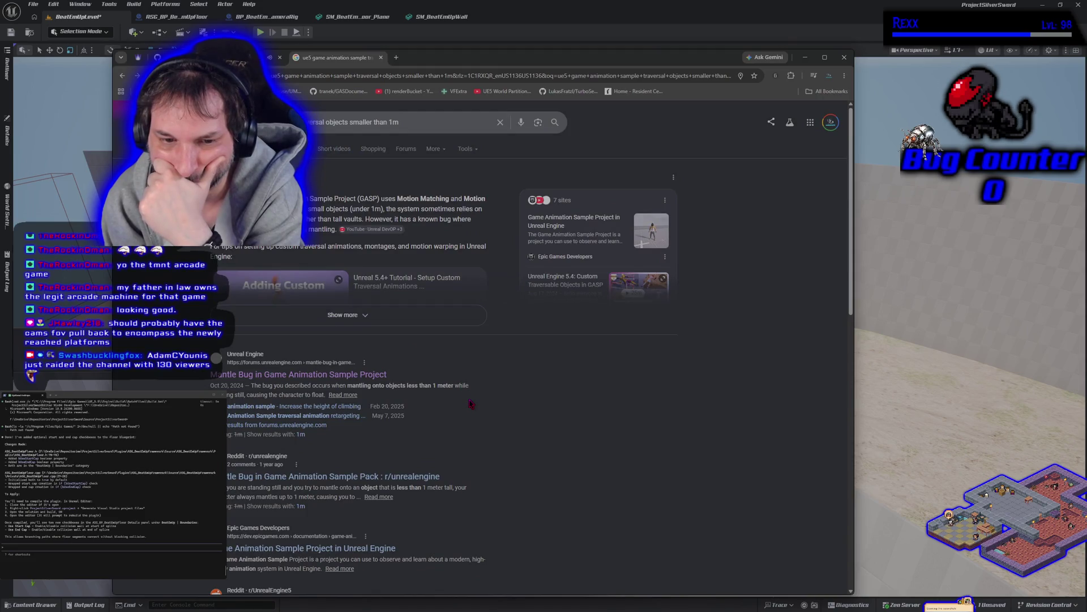
pyautogui.scroll(-2, 469, 404)
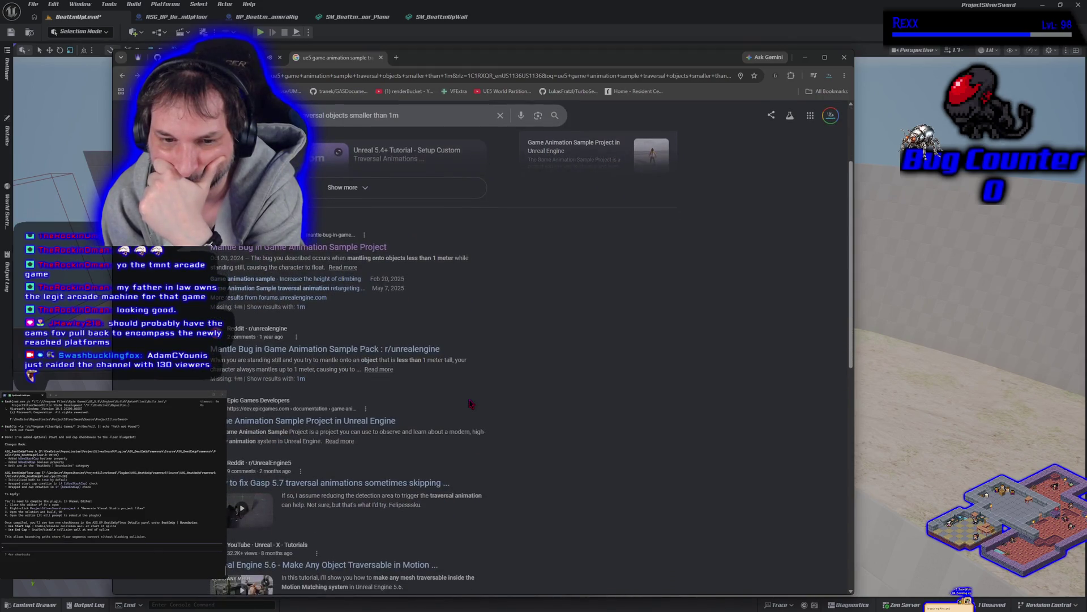
# Read the r/unrealengine mantle bug post and comments, then return to Google results.
pyautogui.click(315, 349)
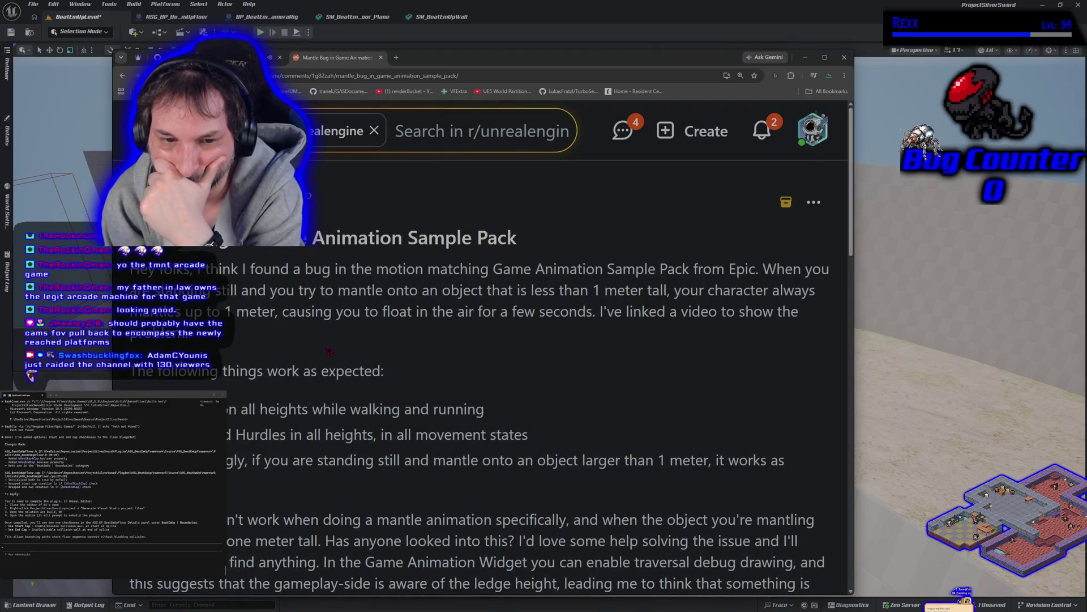
pyautogui.scroll(-1, 328, 351)
pyautogui.scroll(-2, 330, 351)
pyautogui.scroll(-2, 330, 351)
pyautogui.scroll(-1, 330, 351)
pyautogui.scroll(2, 585, 465)
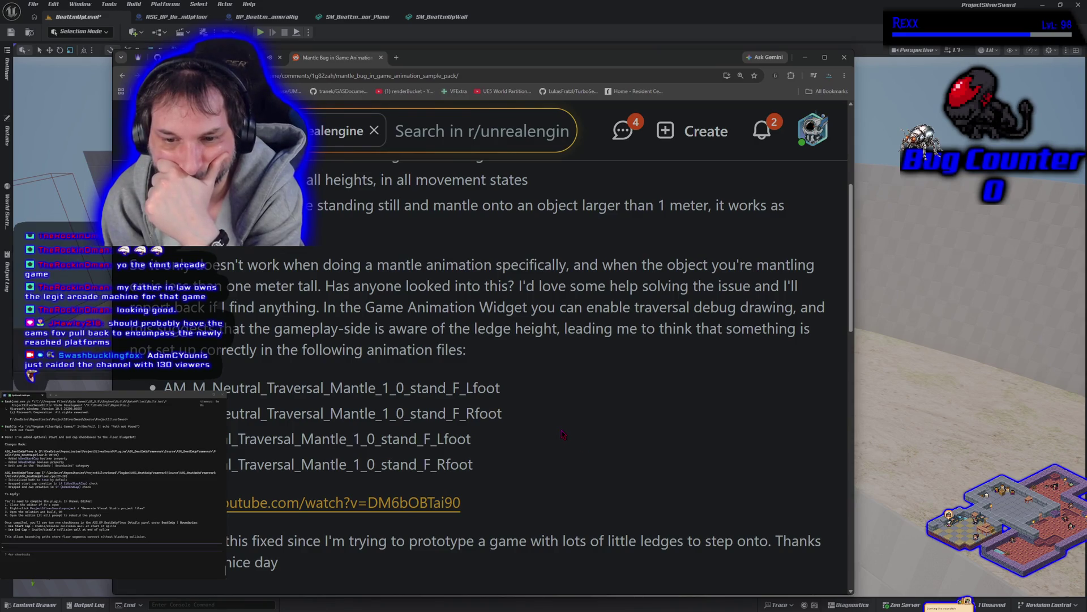
pyautogui.scroll(-1, 563, 435)
pyautogui.scroll(-1, 563, 436)
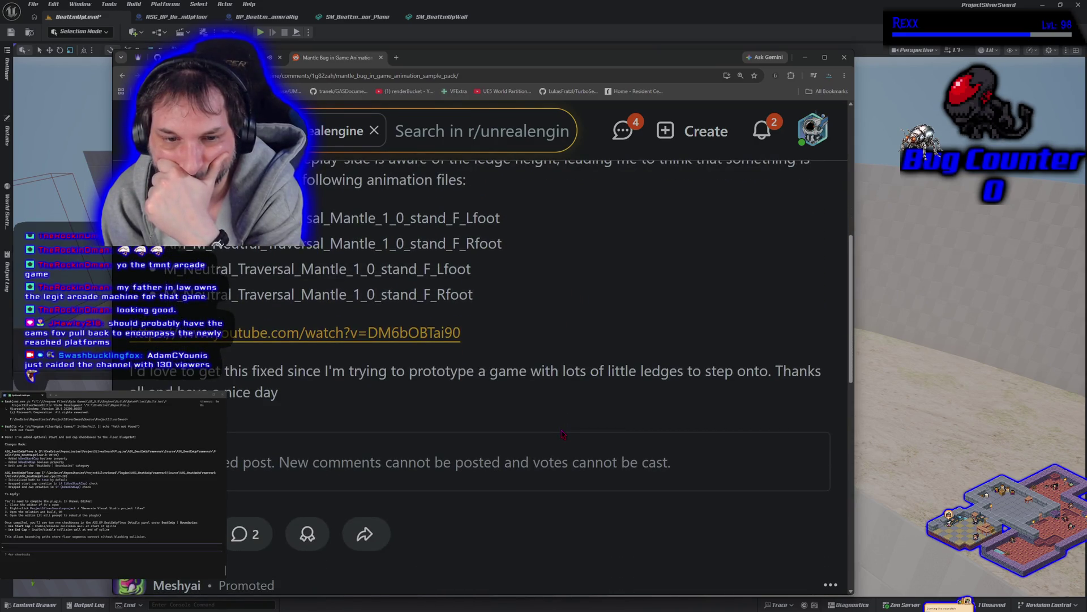
pyautogui.scroll(-1, 563, 436)
pyautogui.scroll(-2, 543, 432)
pyautogui.scroll(-1, 534, 429)
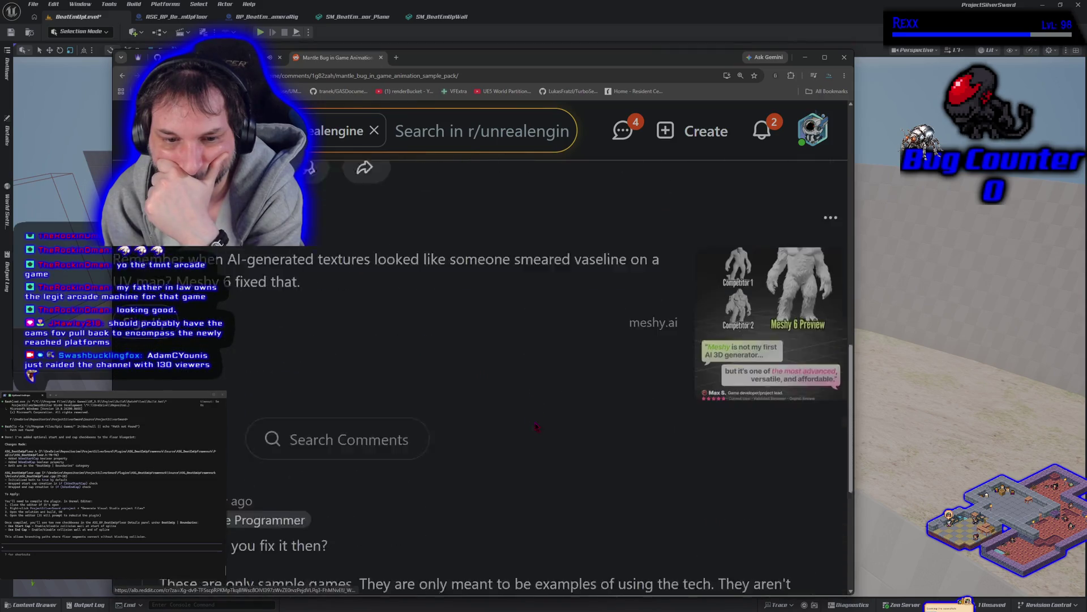
pyautogui.scroll(-2, 523, 424)
pyautogui.scroll(-2, 516, 418)
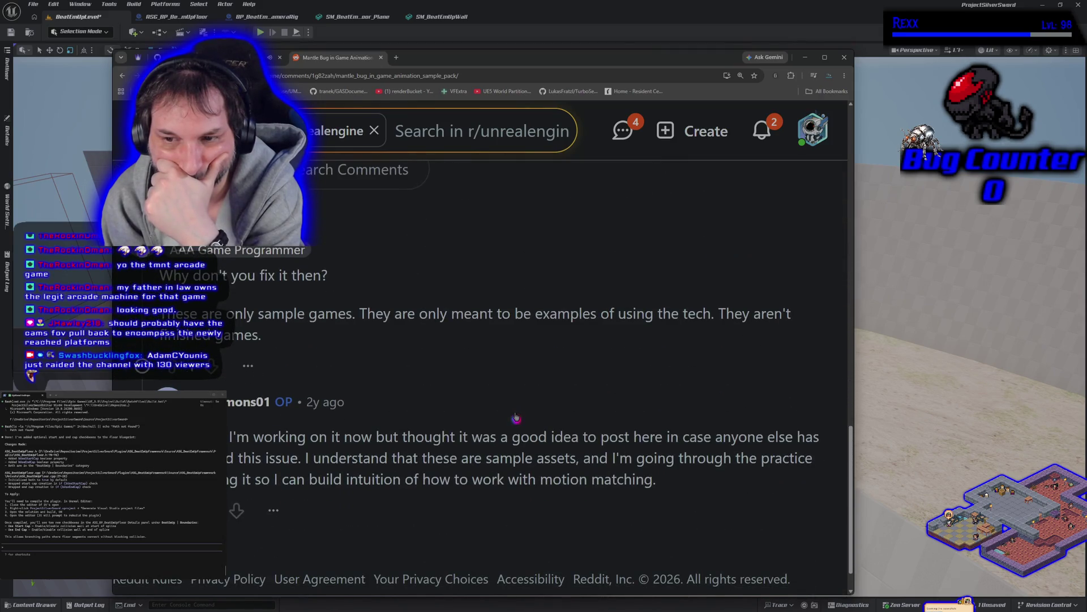
pyautogui.scroll(-1, 516, 418)
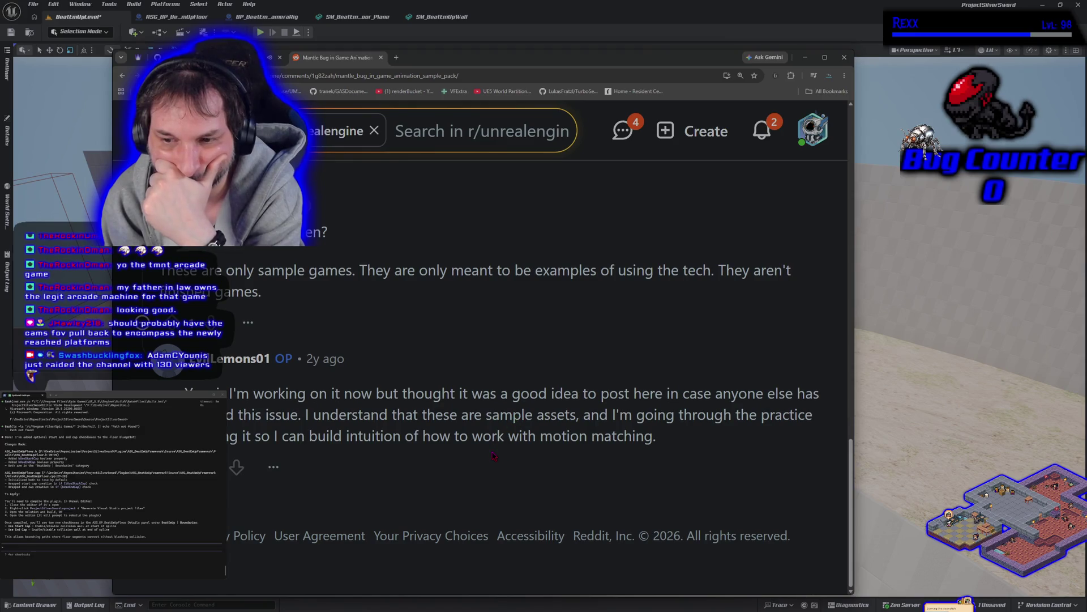
pyautogui.hotkey('alt', 'Left')
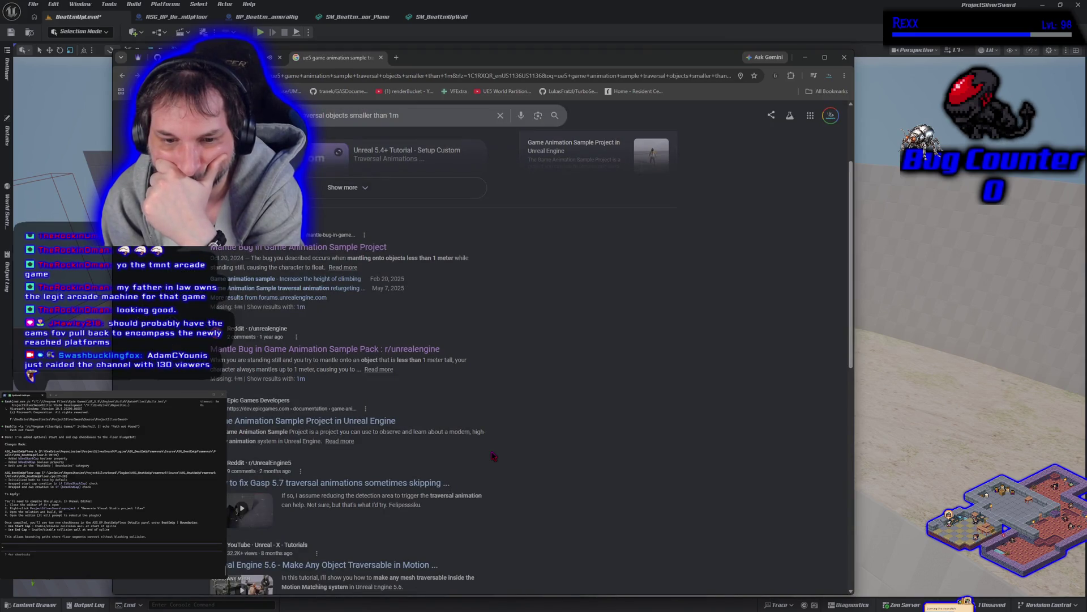
pyautogui.scroll(-2, 492, 457)
pyautogui.scroll(-2, 493, 457)
pyautogui.scroll(-2, 493, 456)
pyautogui.scroll(-2, 493, 456)
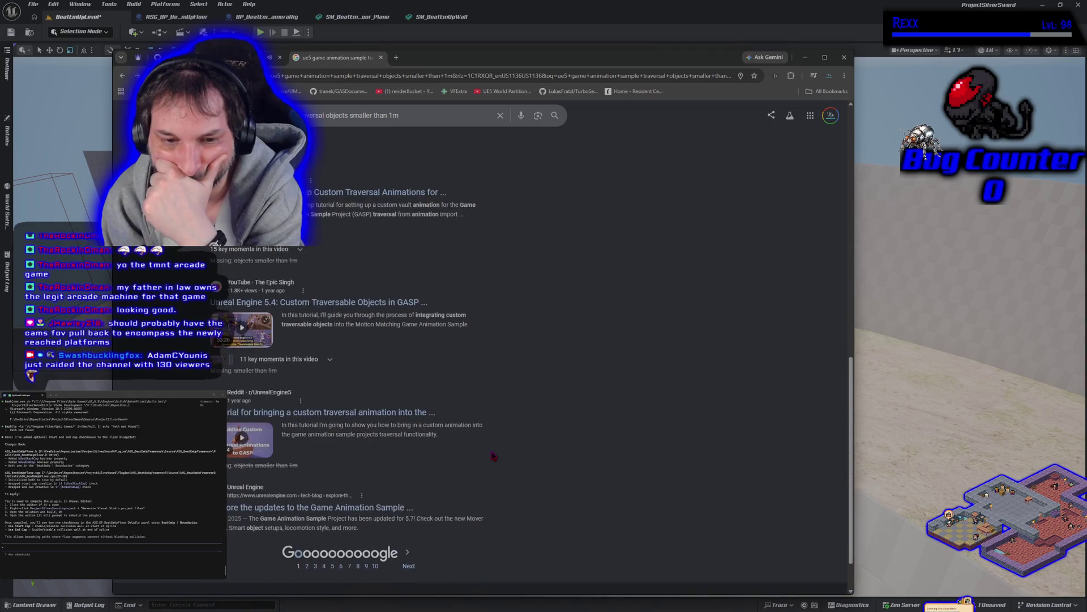
pyautogui.scroll(3, 492, 457)
pyautogui.scroll(3, 489, 450)
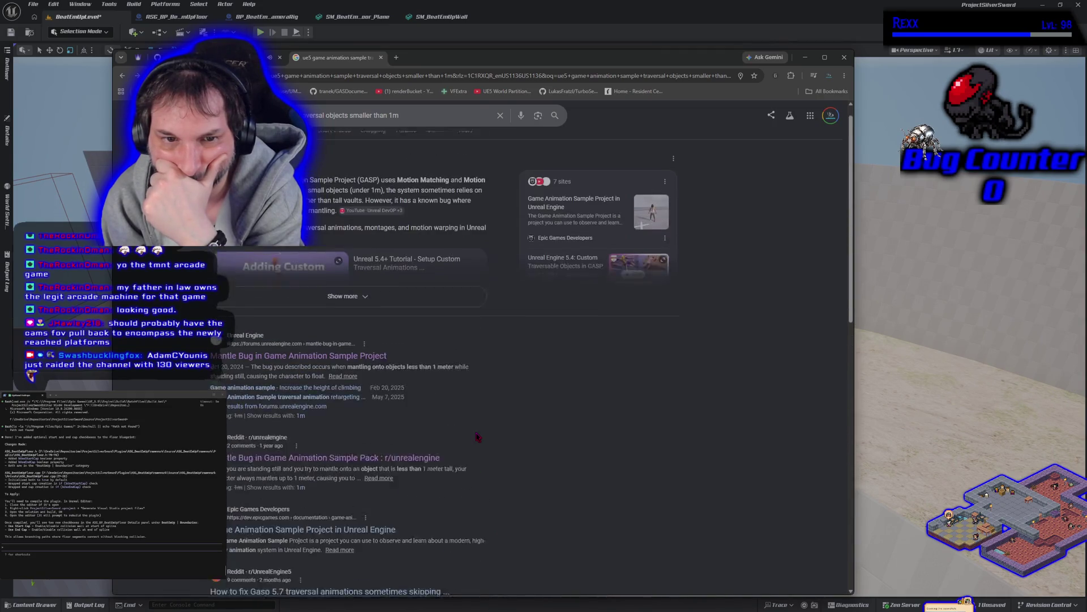
pyautogui.scroll(3, 478, 437)
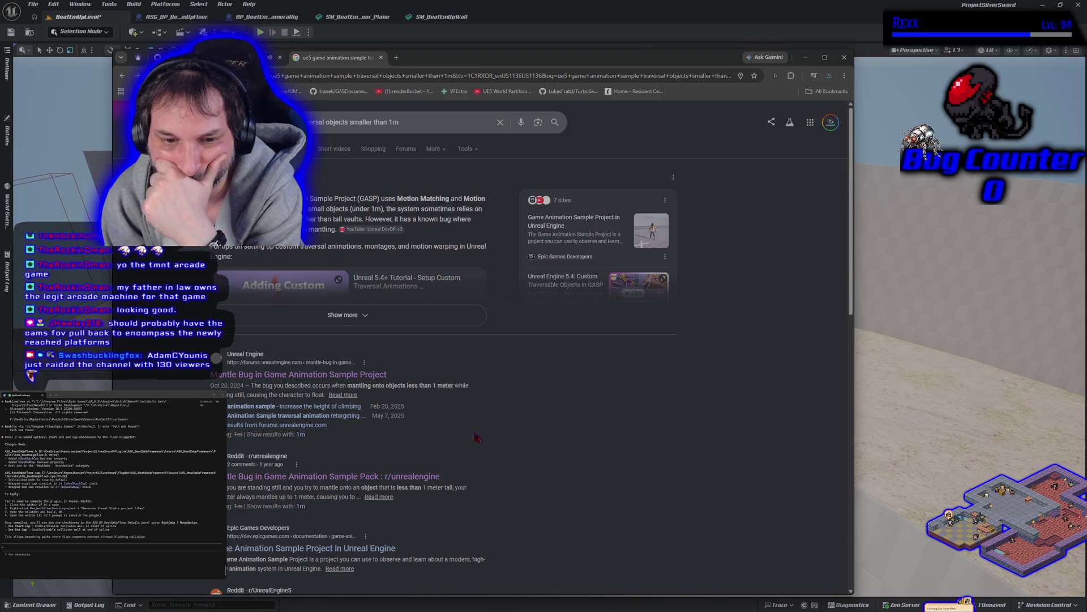
# Switch to the Claude Code terminal and send a new prompt to the assistant.
pyautogui.hotkey('alt', 'Tab')
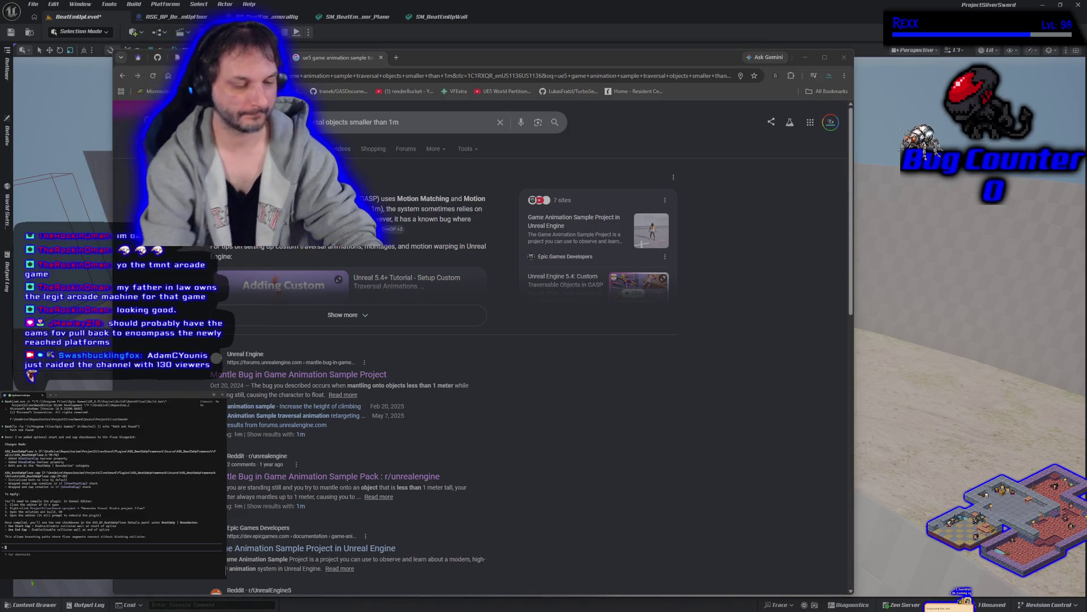
pyautogui.write('continue')
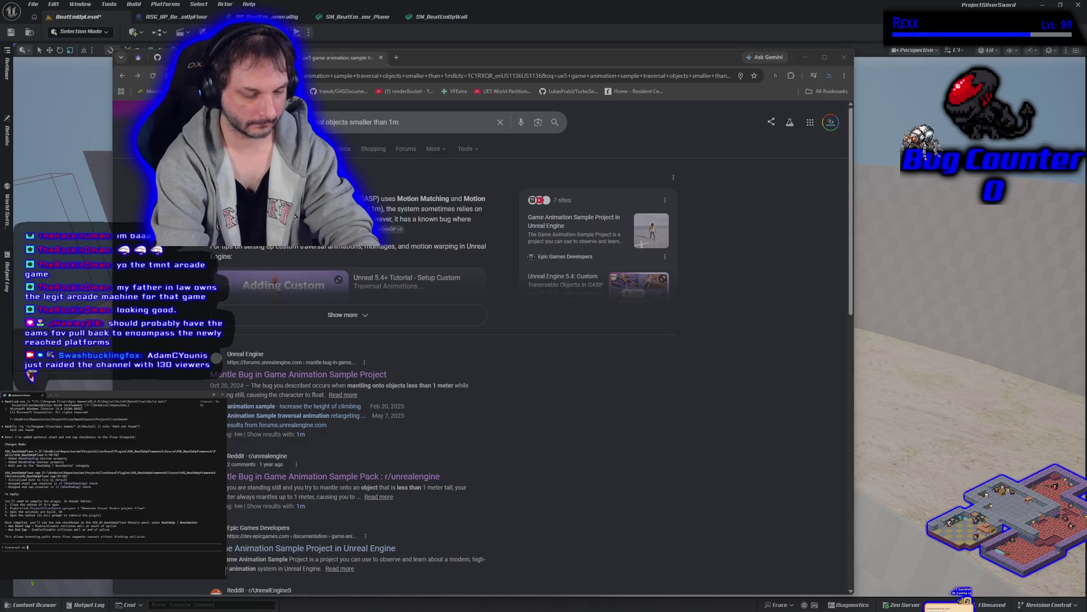
pyautogui.write('bjec')
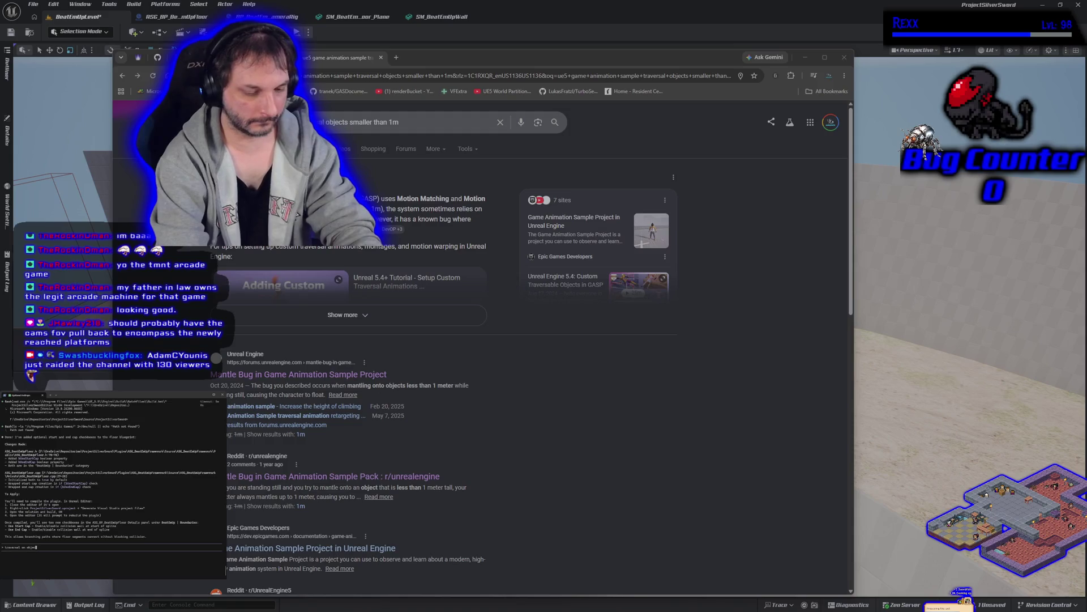
pyautogui.write('tslle')
pyautogui.write('r than 1m')
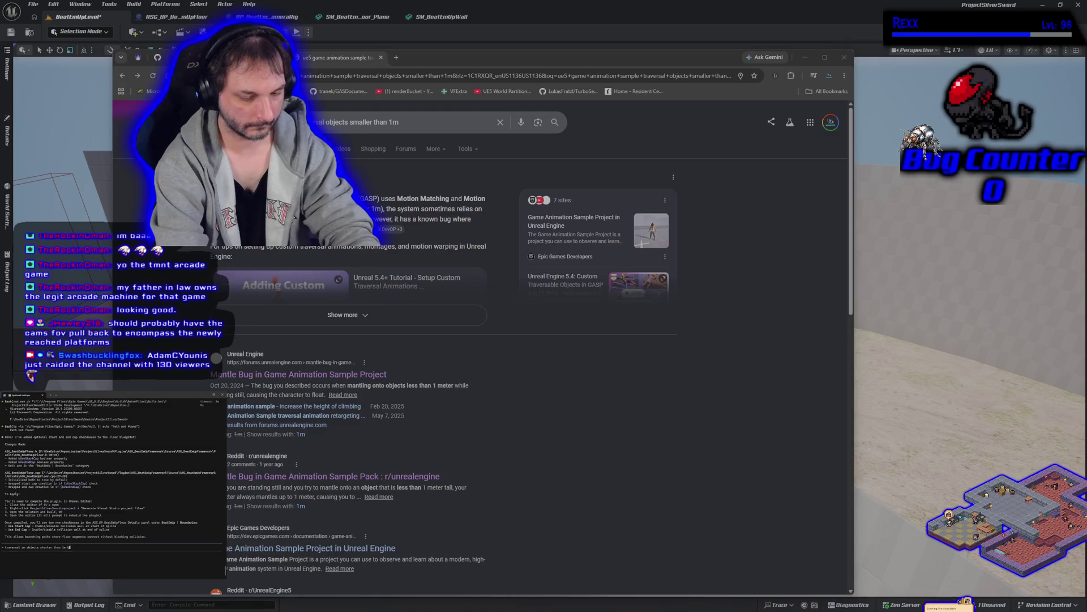
pyautogui.write('eet floo')
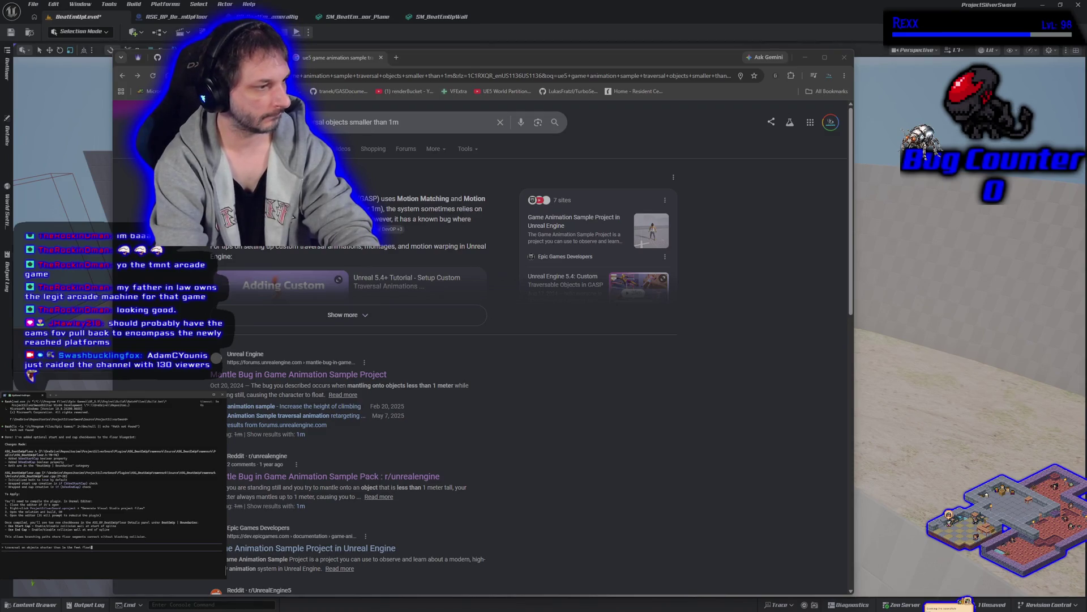
pyautogui.press('Return')
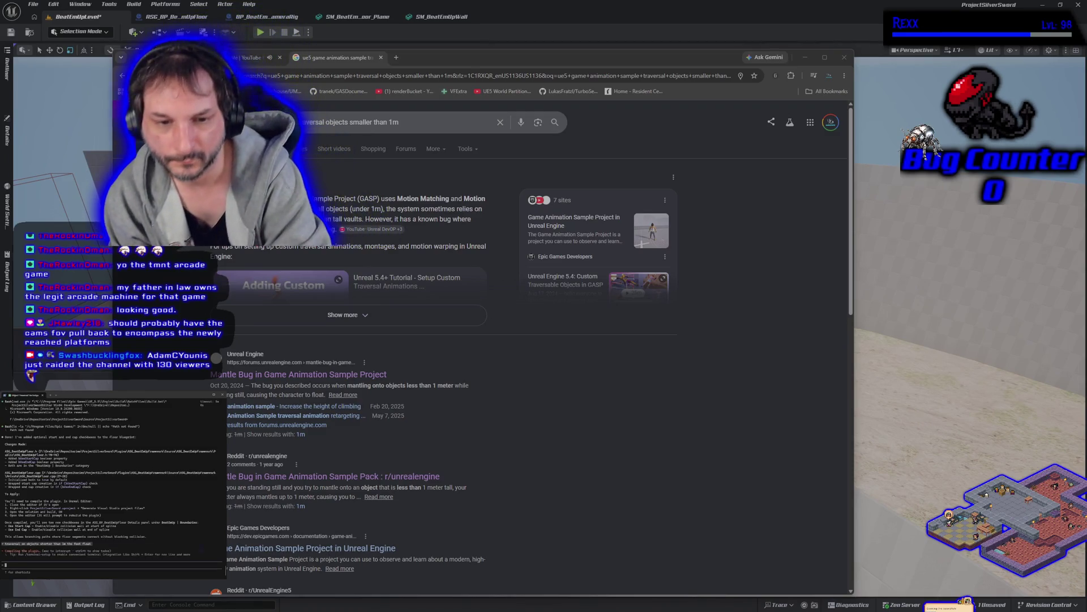
pyautogui.scroll(-5, 316, 412)
pyautogui.scroll(-3, 316, 412)
pyautogui.scroll(-3, 316, 412)
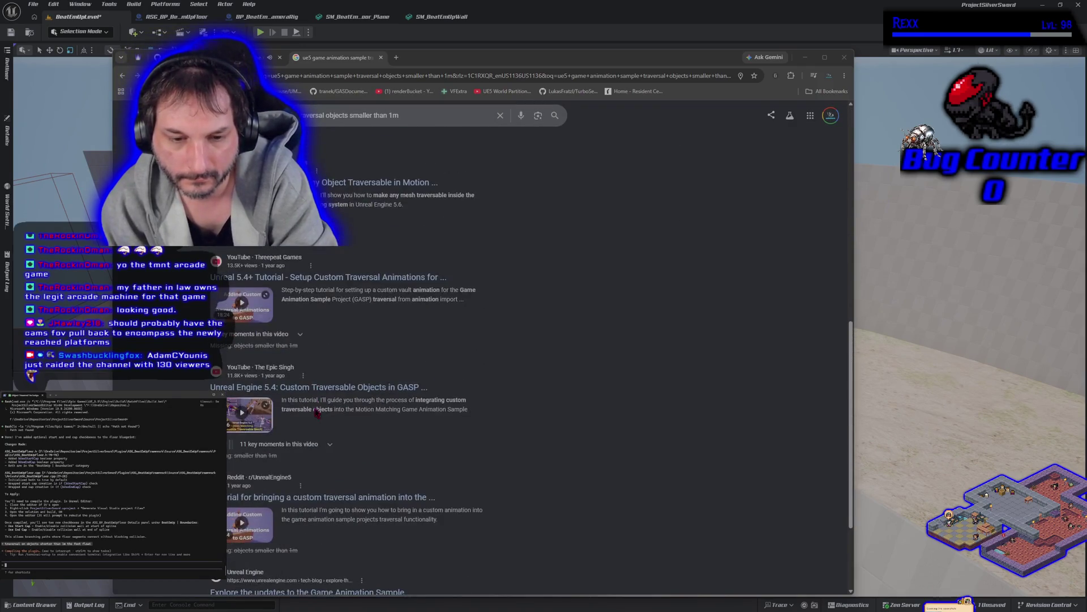
pyautogui.scroll(5, 316, 412)
pyautogui.scroll(5, 374, 340)
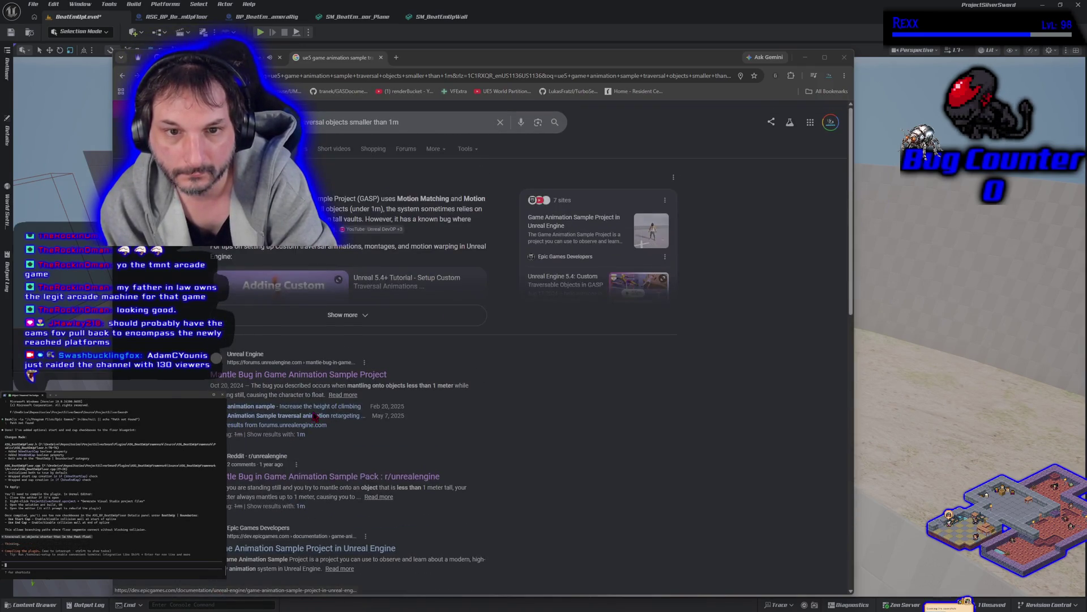
# Expand the AI overview on sub-1 m traversal, then open the forums.unrealengine.com Mantle Bug result.
pyautogui.click(384, 323)
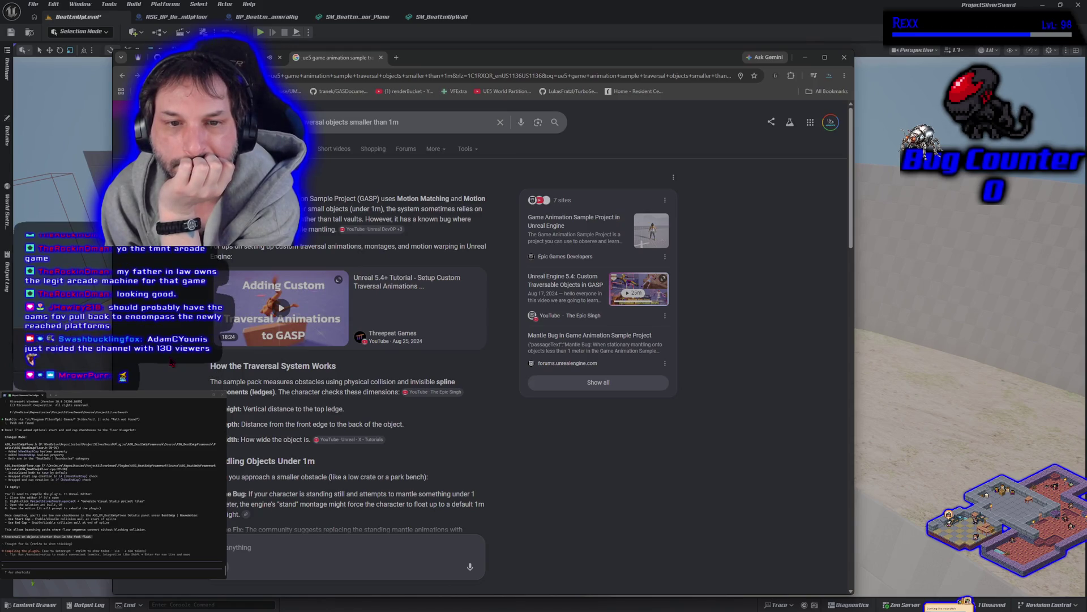
pyautogui.scroll(-2, 349, 340)
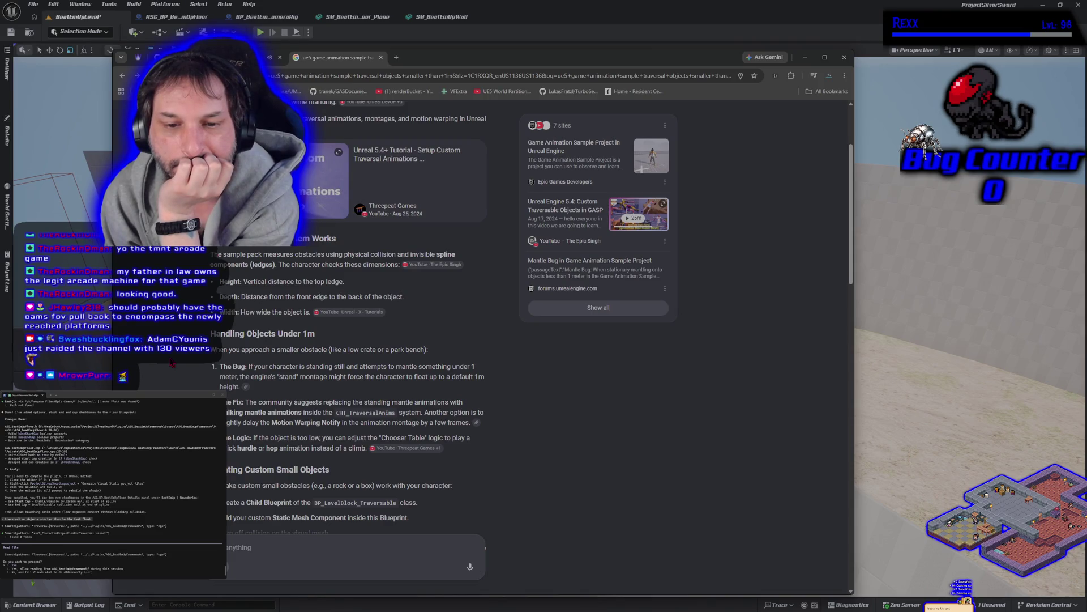
pyautogui.scroll(-1, 531, 340)
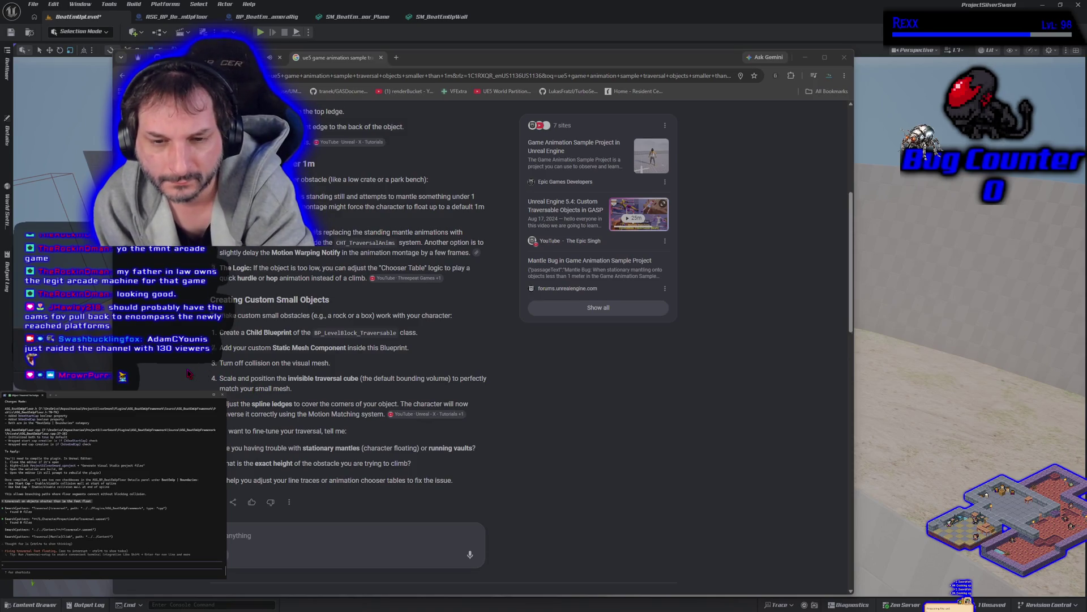
pyautogui.scroll(-1, 442, 340)
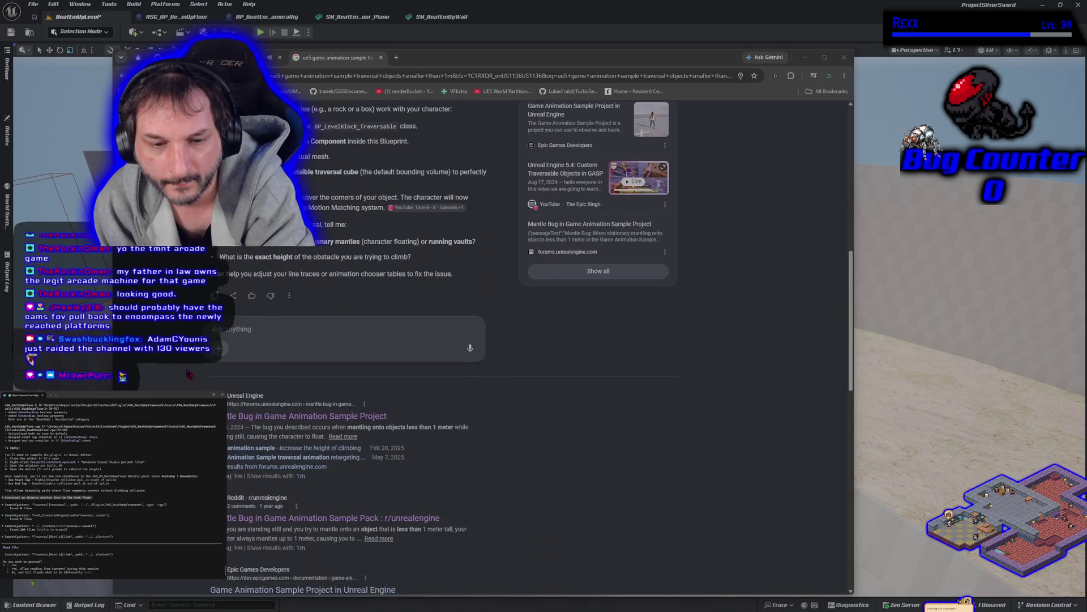
pyautogui.scroll(2, 531, 339)
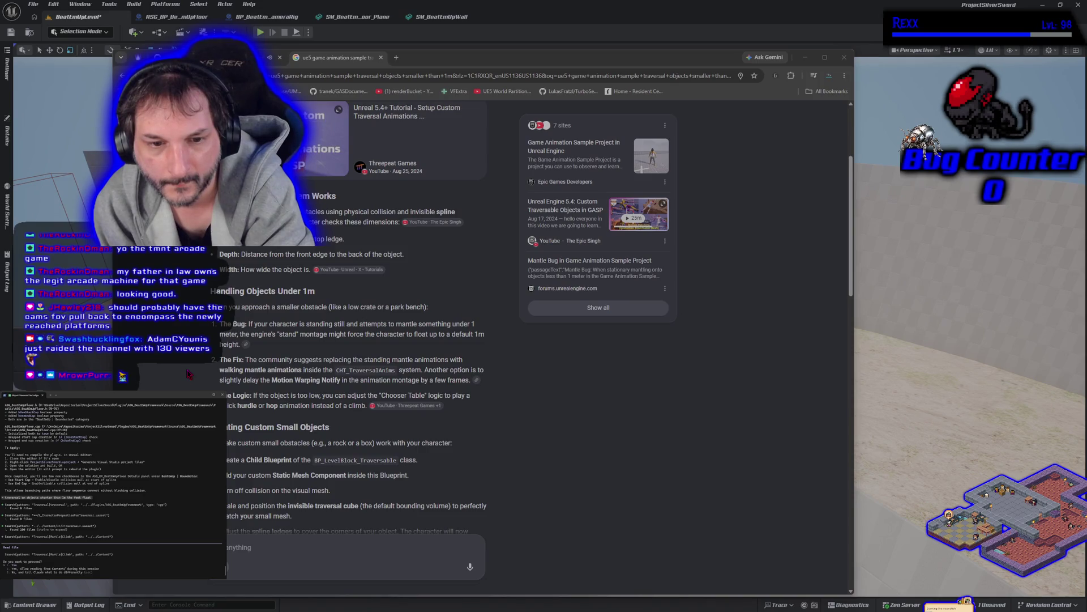
pyautogui.scroll(3, 531, 340)
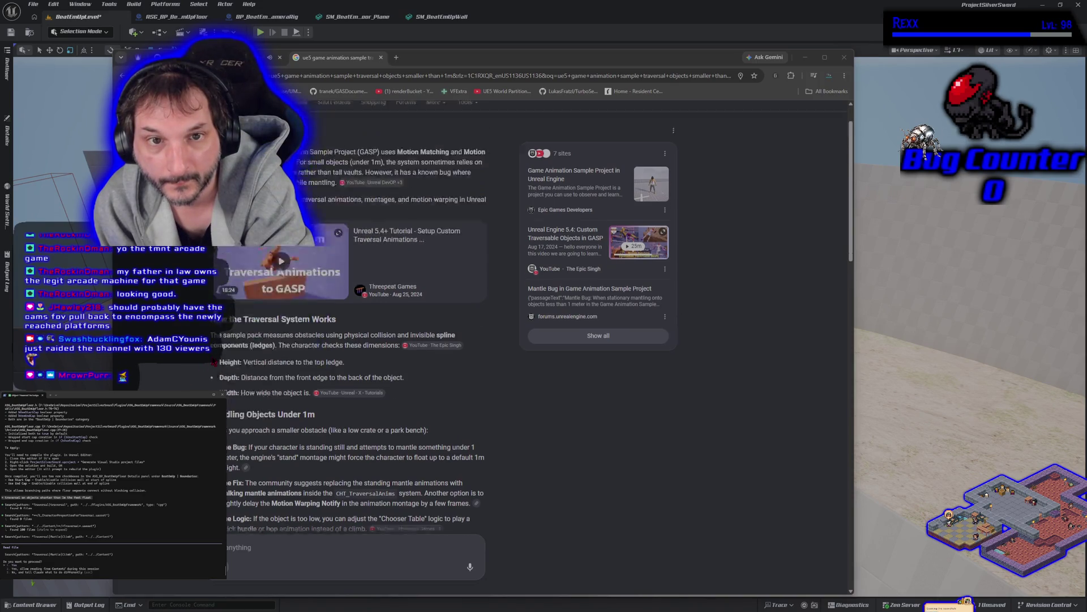
pyautogui.scroll(-4, 281, 335)
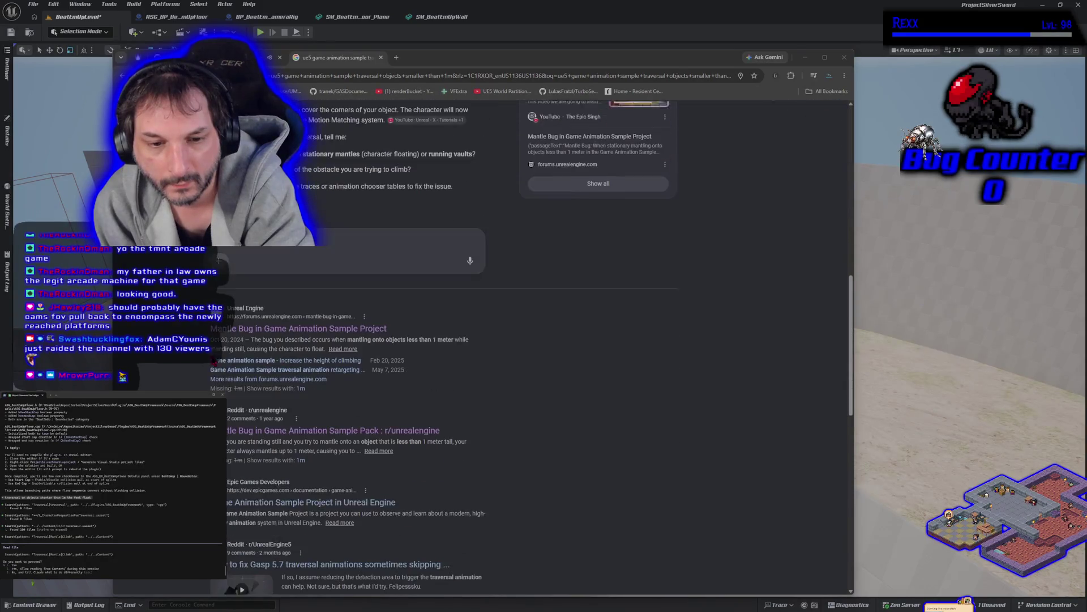
pyautogui.click(281, 335)
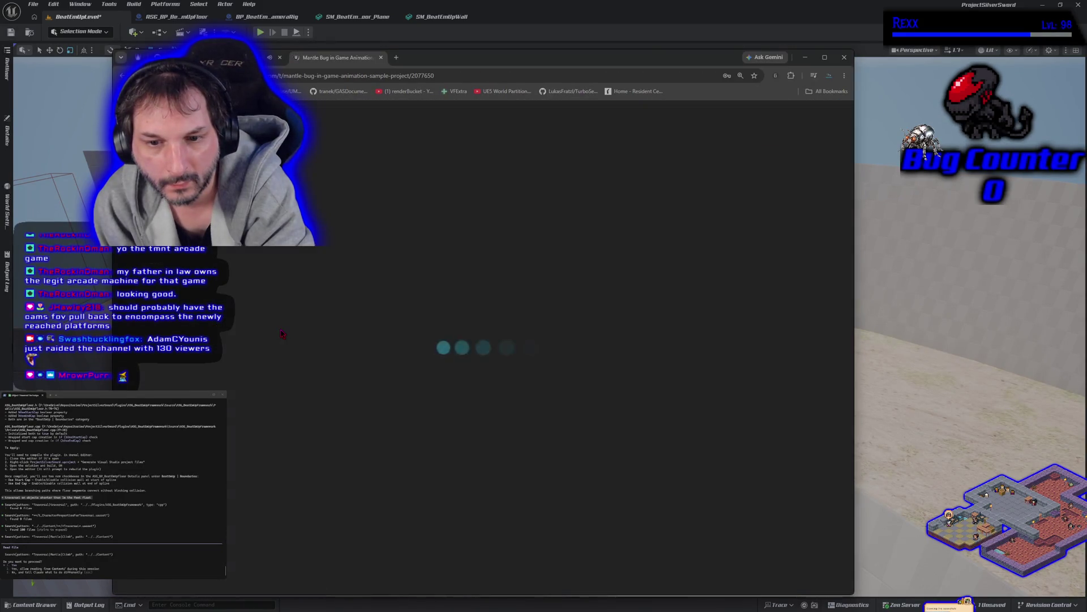
pyautogui.scroll(-3, 264, 367)
pyautogui.scroll(-2, 263, 367)
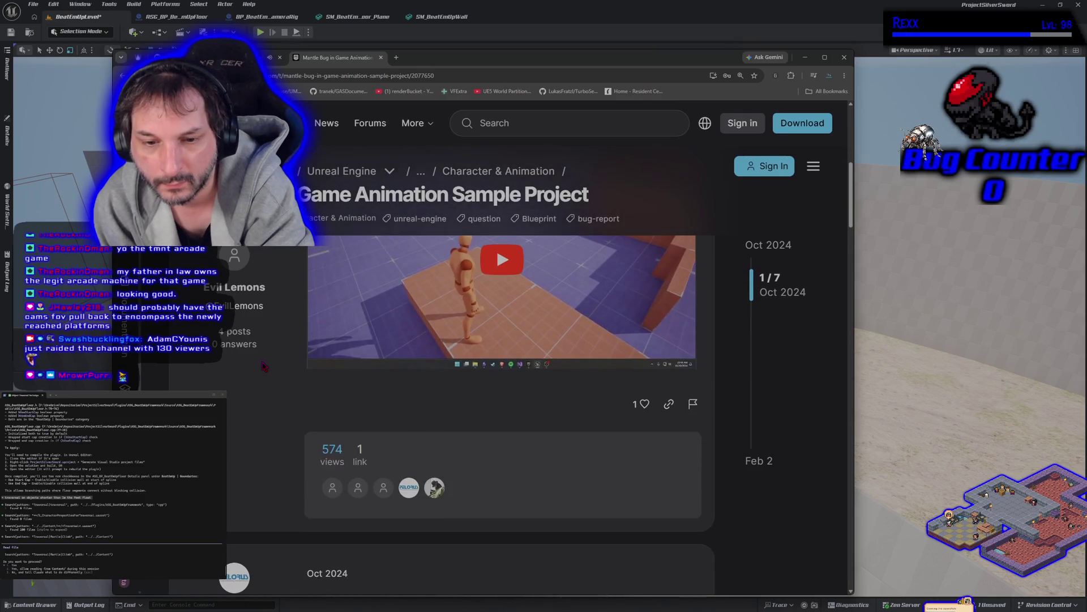
pyautogui.scroll(-5, 264, 368)
pyautogui.scroll(-1, 263, 368)
pyautogui.scroll(-3, 264, 367)
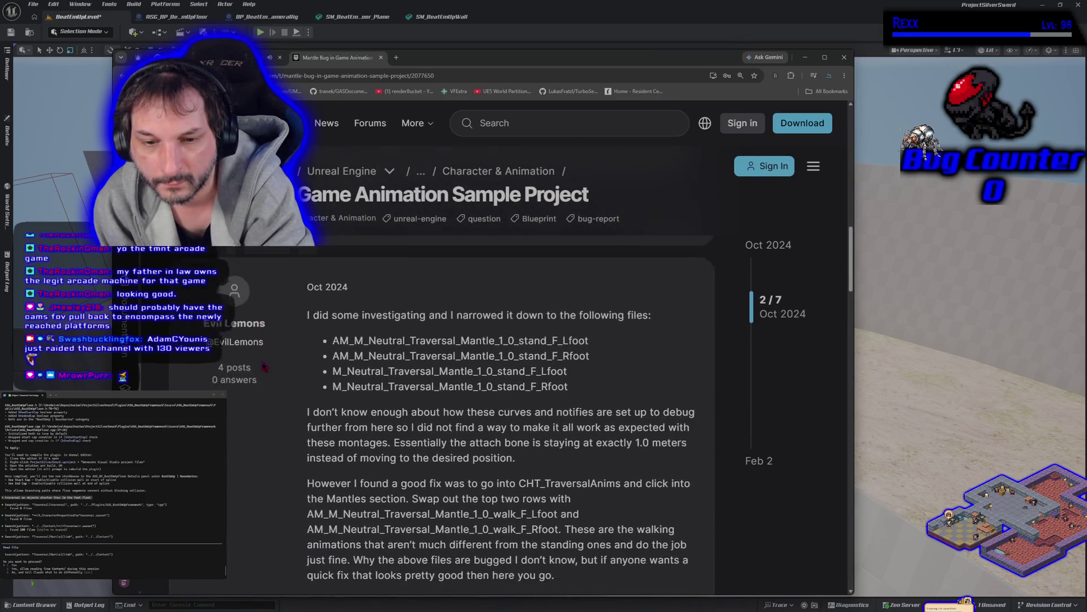
pyautogui.scroll(1, 264, 368)
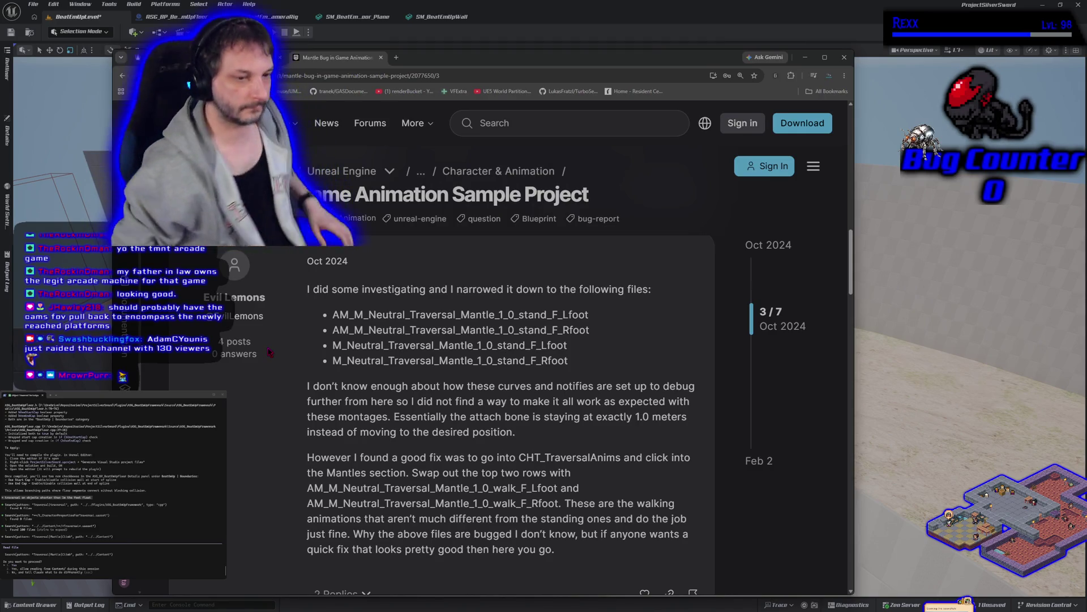
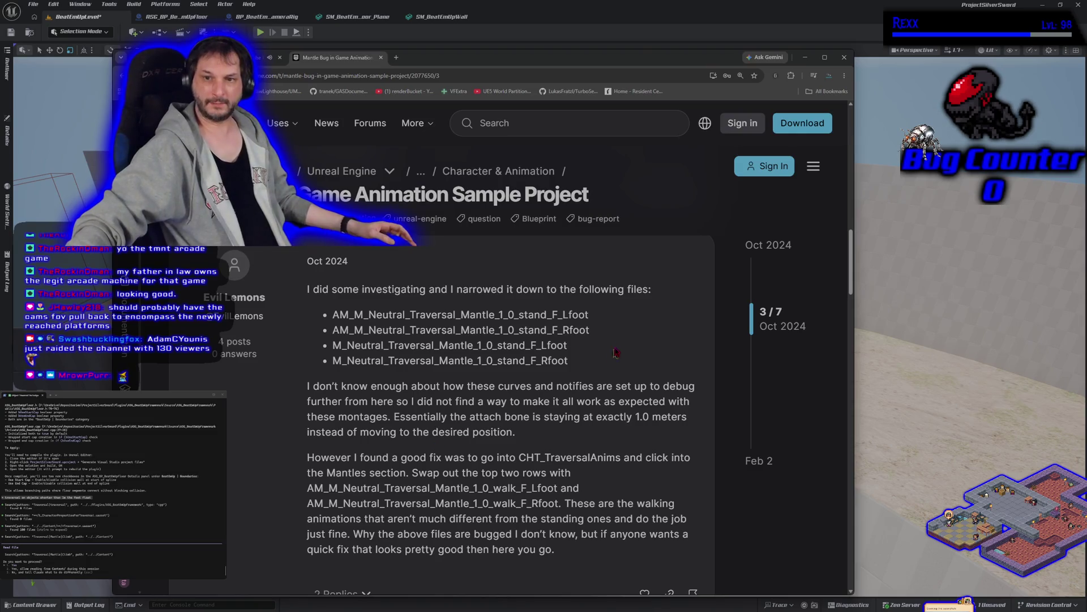
pyautogui.scroll(-1, 435, 446)
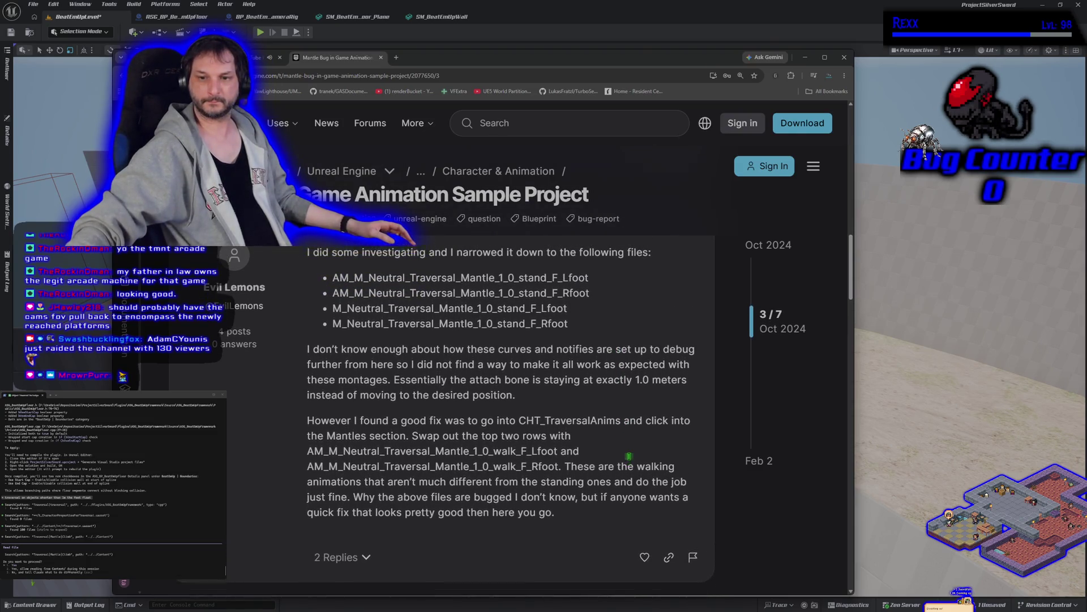
pyautogui.scroll(1, 622, 493)
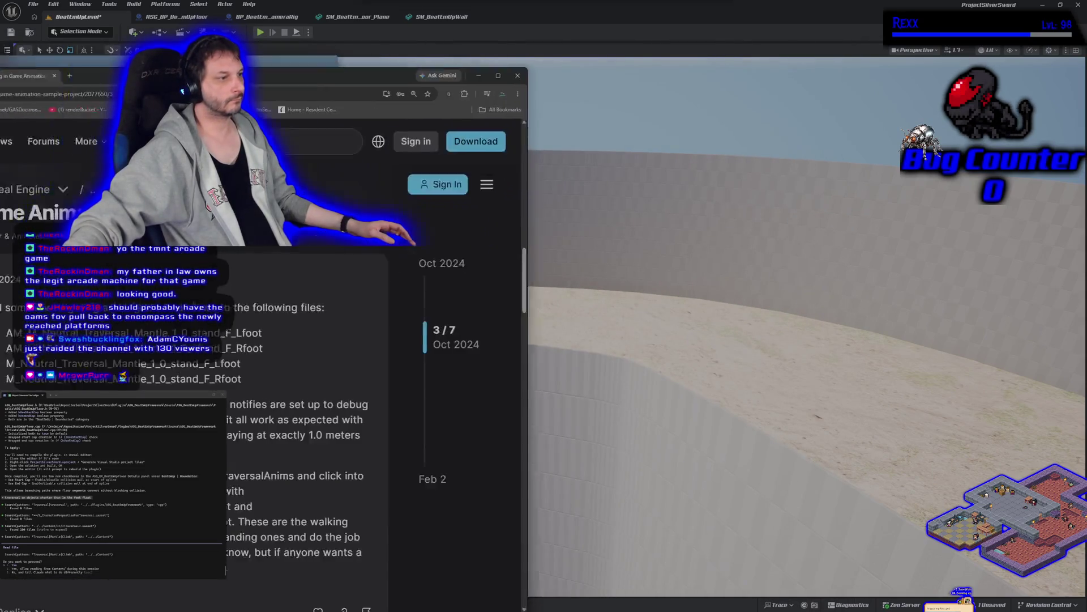
# Move the mantle-bug forum window aside so the Unreal level viewport shows.
pyautogui.moveTo(452, 65); pyautogui.dragTo(403, 76)
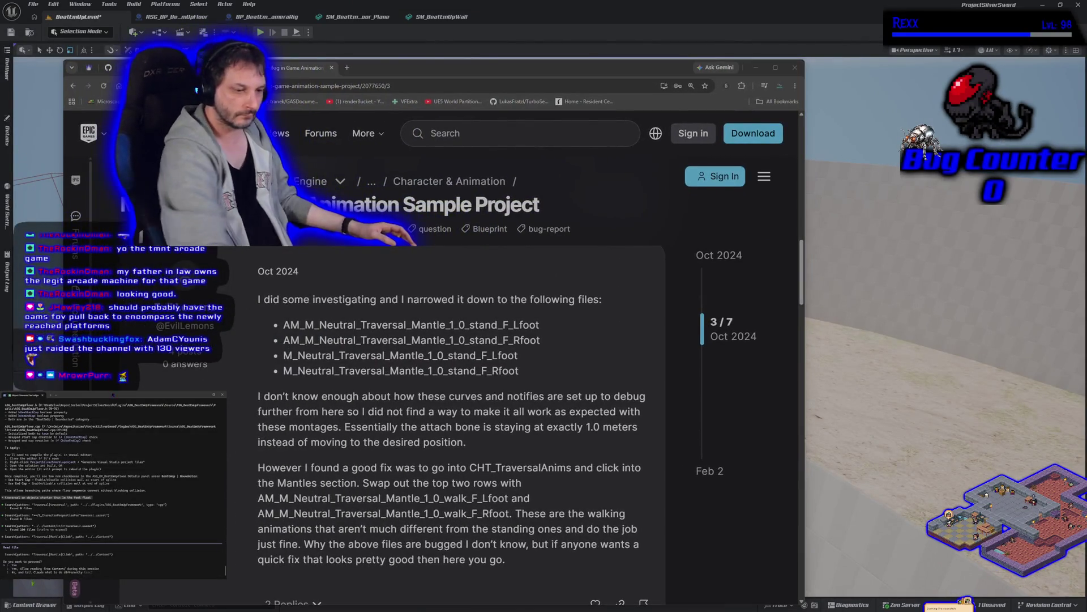
pyautogui.click(100, 134)
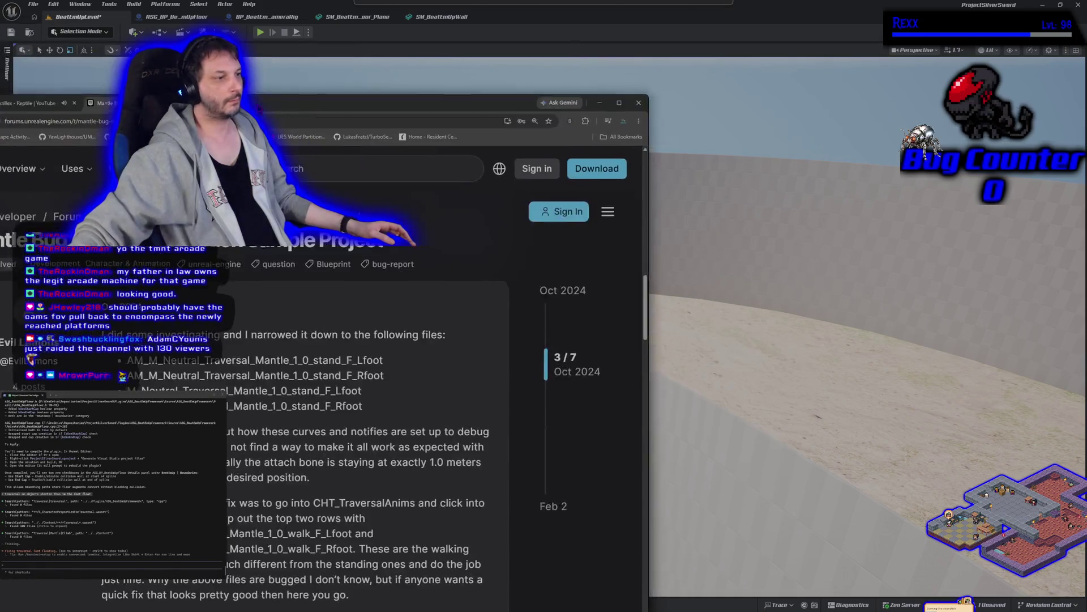
pyautogui.moveTo(415, 74); pyautogui.dragTo(0, 77)
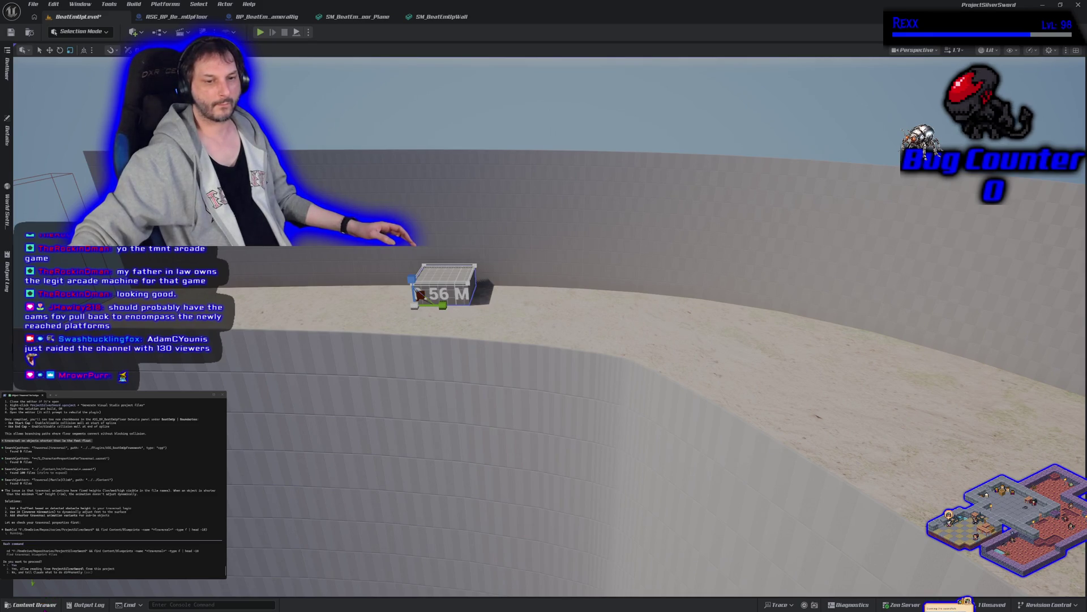
# Browse All content in the Content Drawer, then put the drawer away.
pyautogui.click(34, 604)
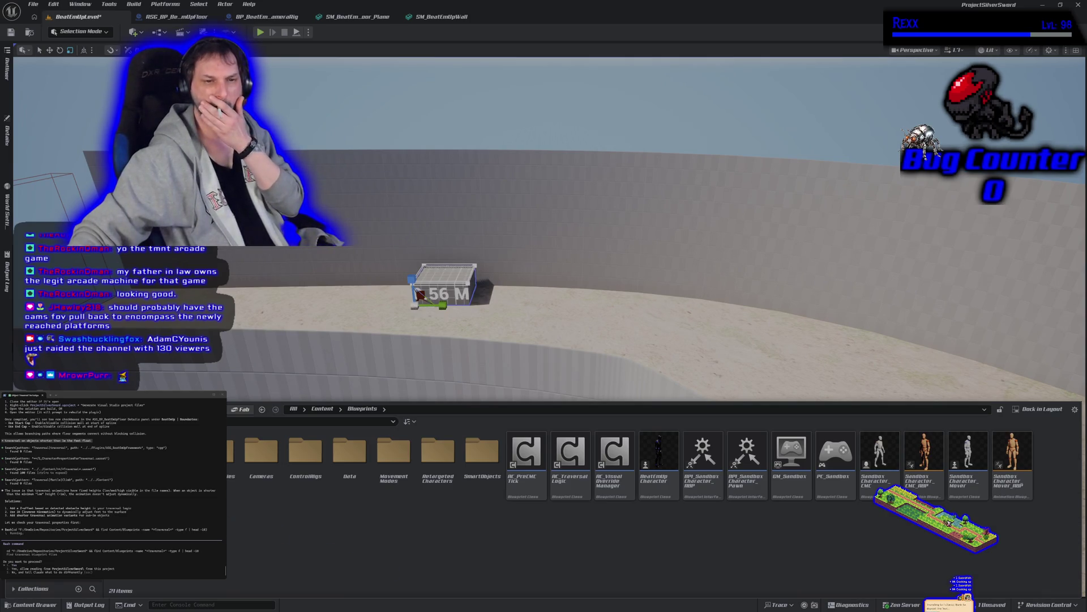
pyautogui.click(292, 409)
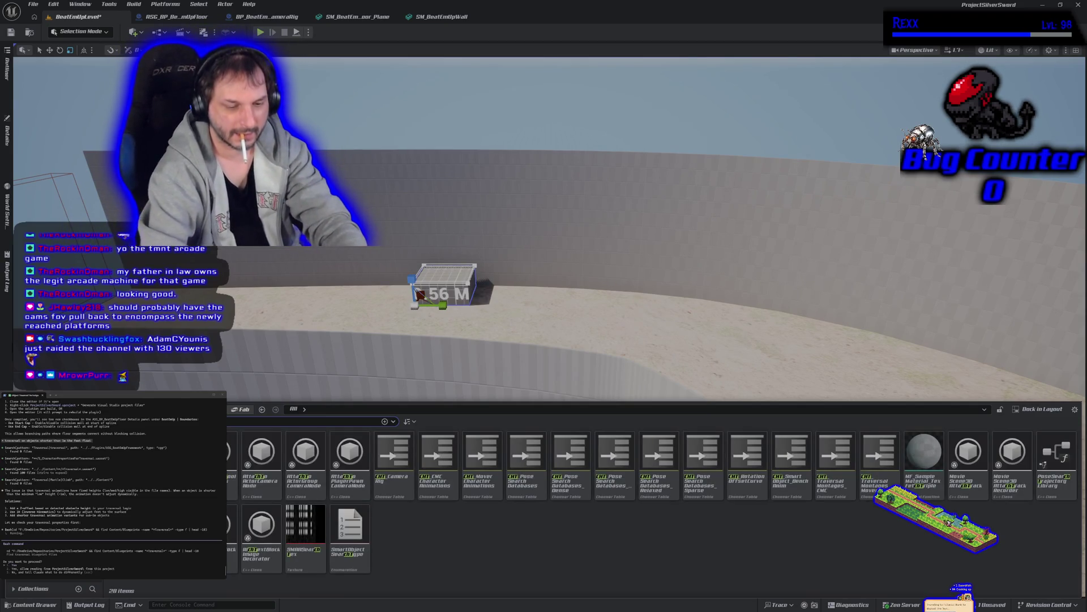
pyautogui.write('_T')
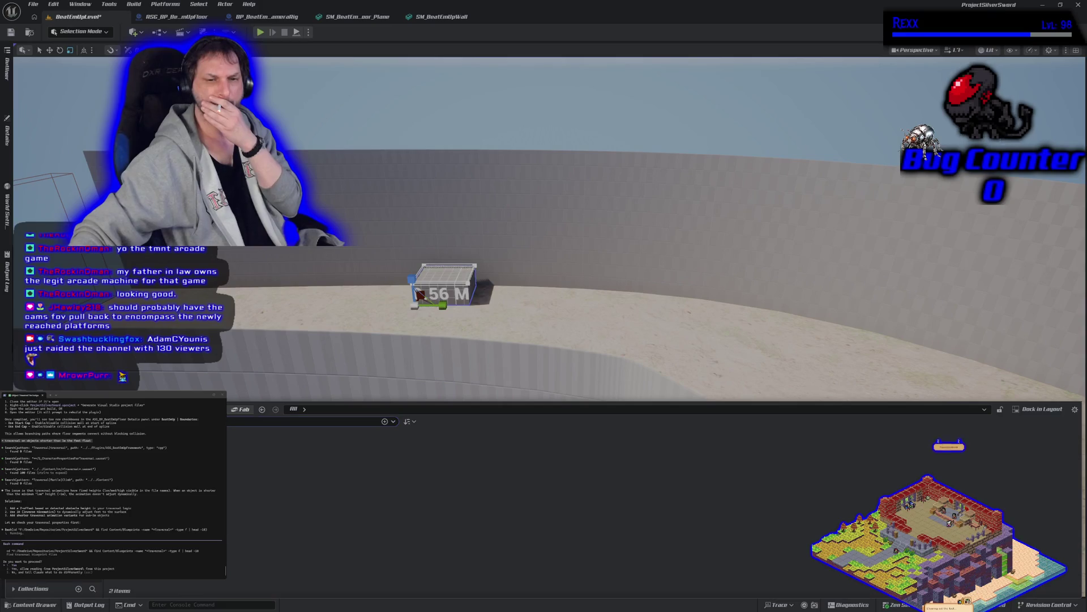
pyautogui.hotkey('ctrl', 'space')
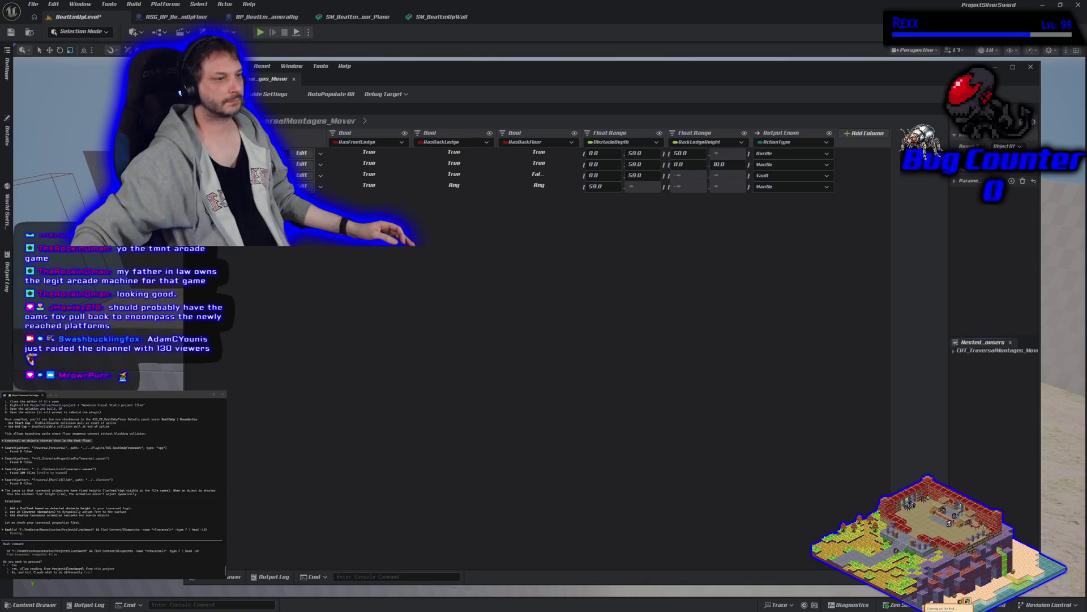
# Enter the nested Mantles table and give a row the Neutral walk mantle montage.
pyautogui.click(301, 163)
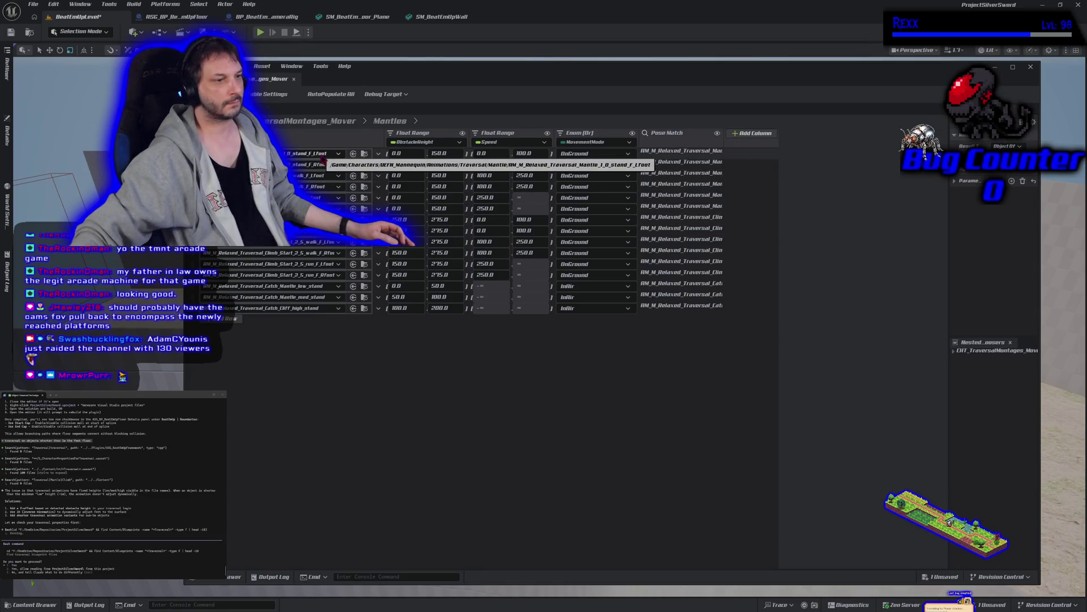
pyautogui.click(332, 158)
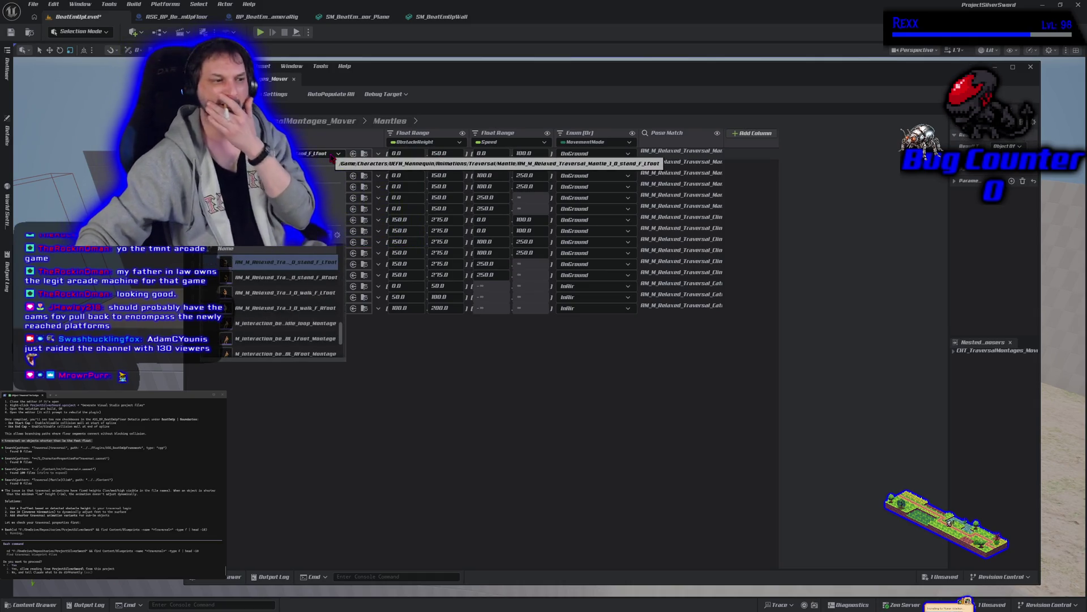
pyautogui.click(280, 261)
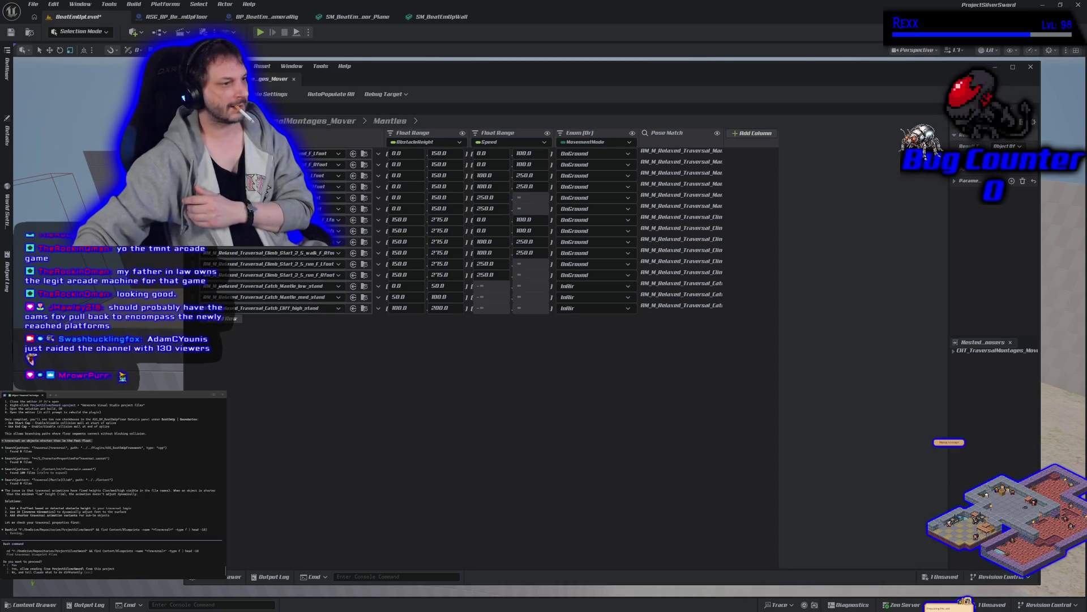
pyautogui.click(337, 235)
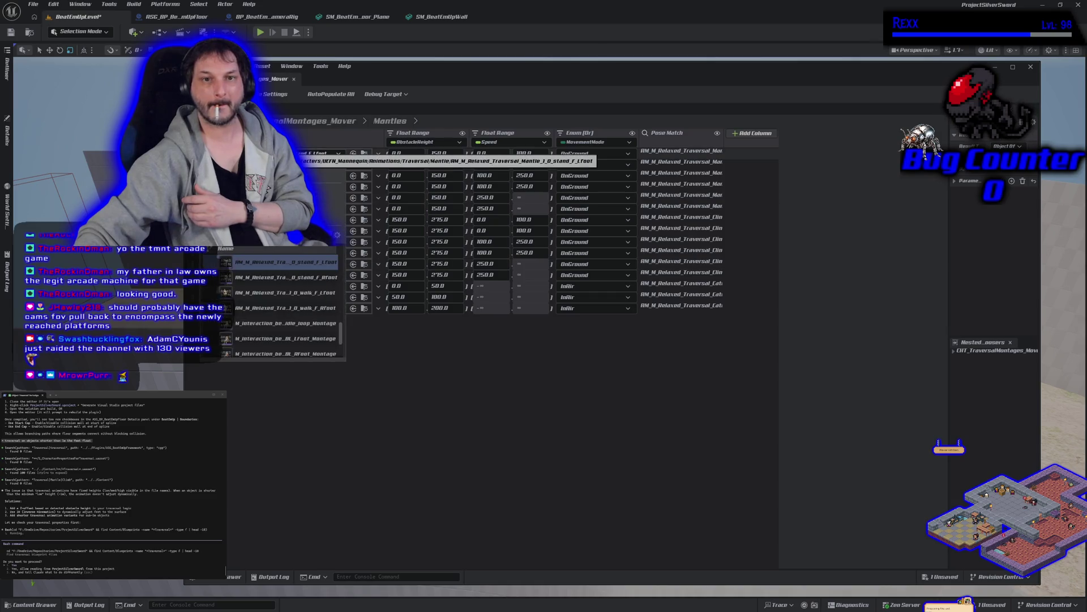
pyautogui.write('neutral')
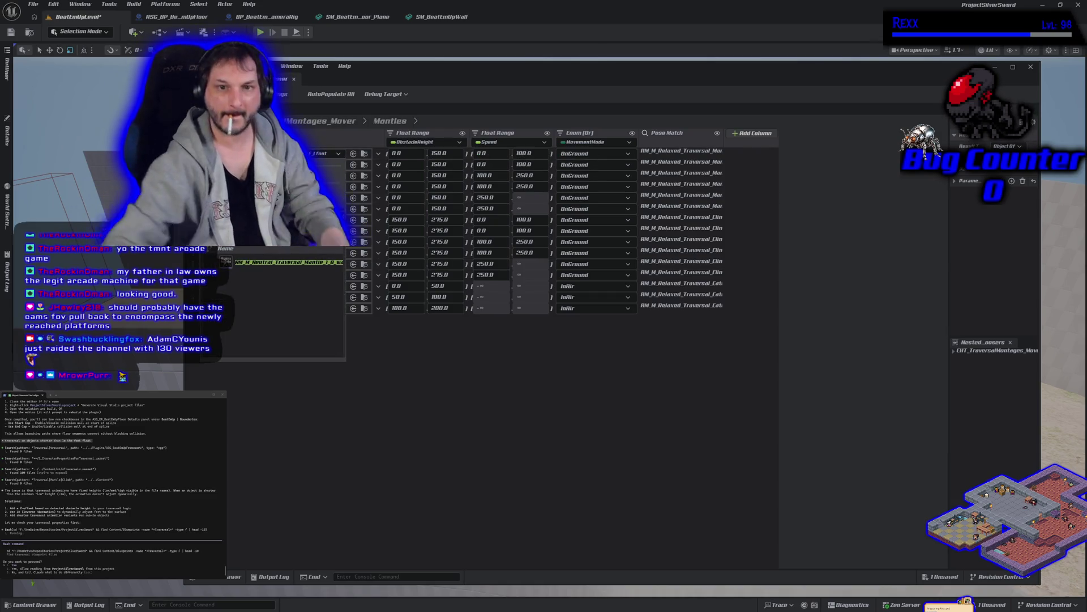
pyautogui.click(270, 263)
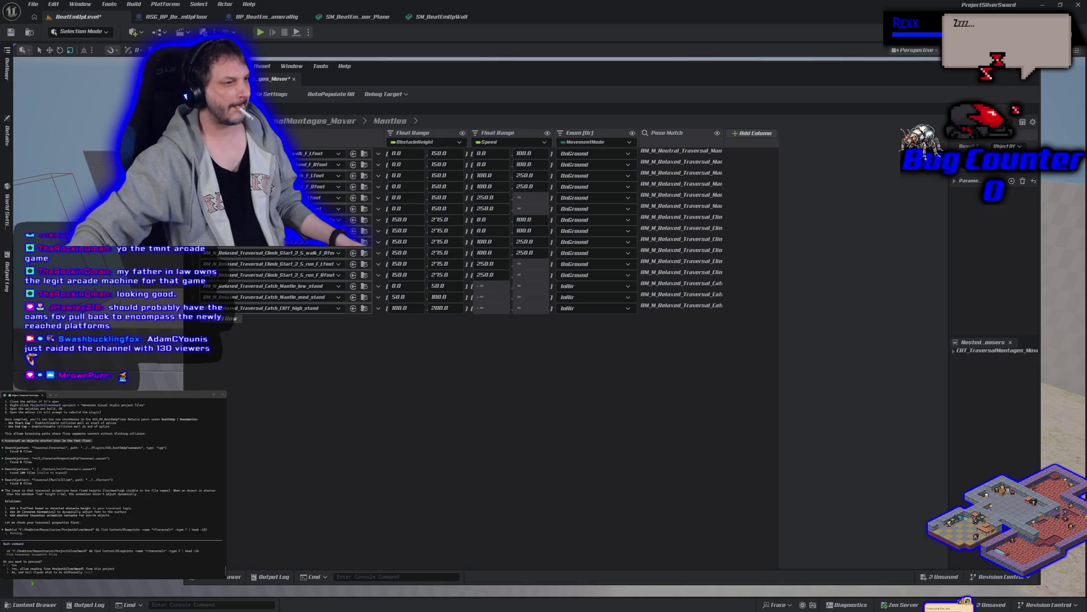
# Check another row's montage choices and dock the chooser table among the editor tabs.
pyautogui.click(329, 170)
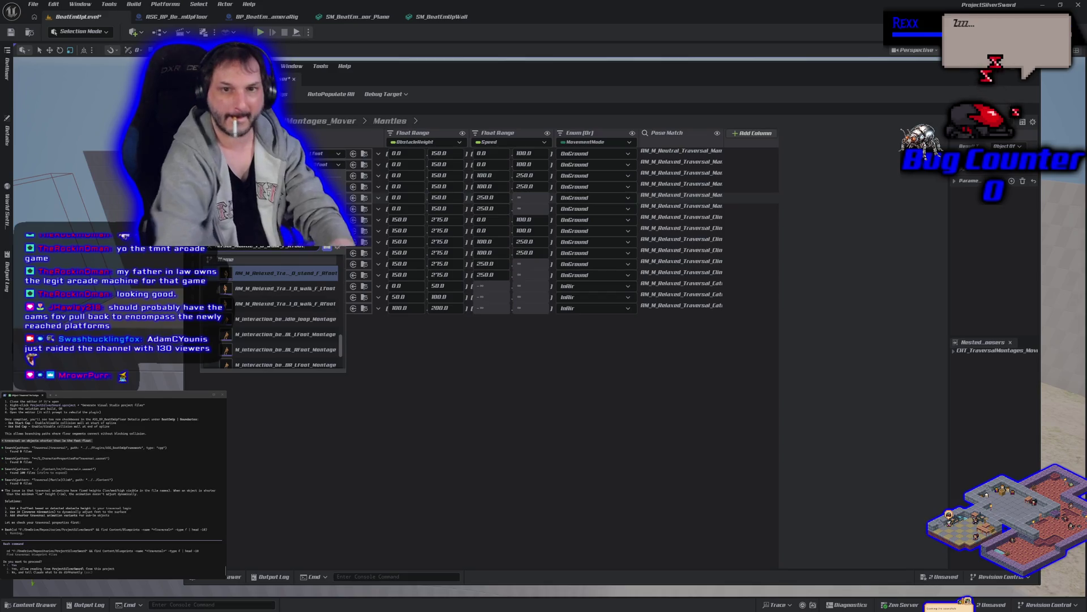
pyautogui.click(254, 274)
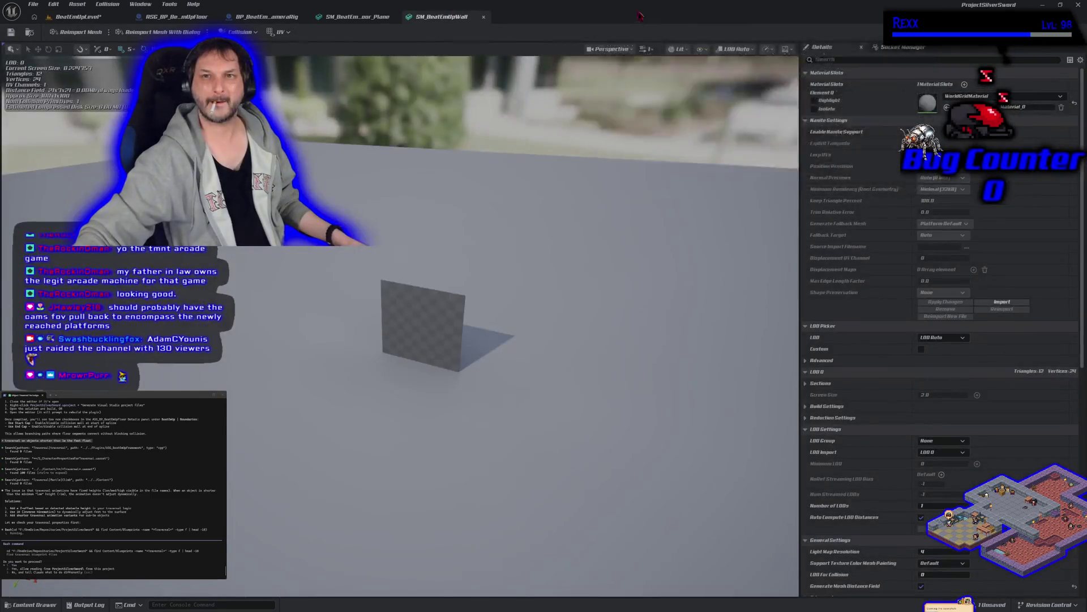
pyautogui.moveTo(281, 79); pyautogui.dragTo(535, 16)
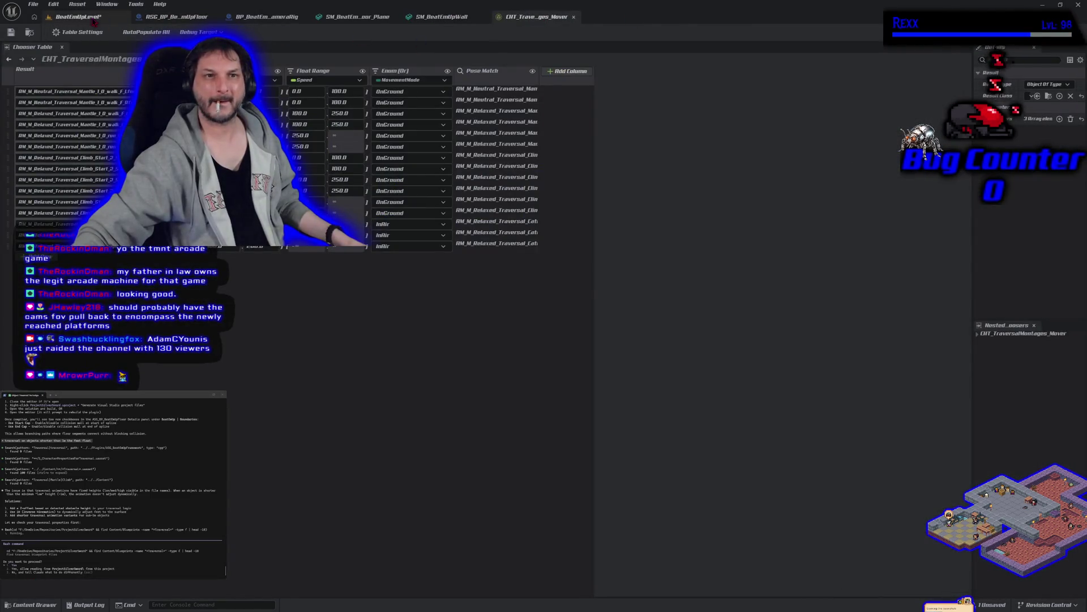
# Play-test mantling onto the 0.56 M box in the level, then stop the session.
pyautogui.click(96, 18)
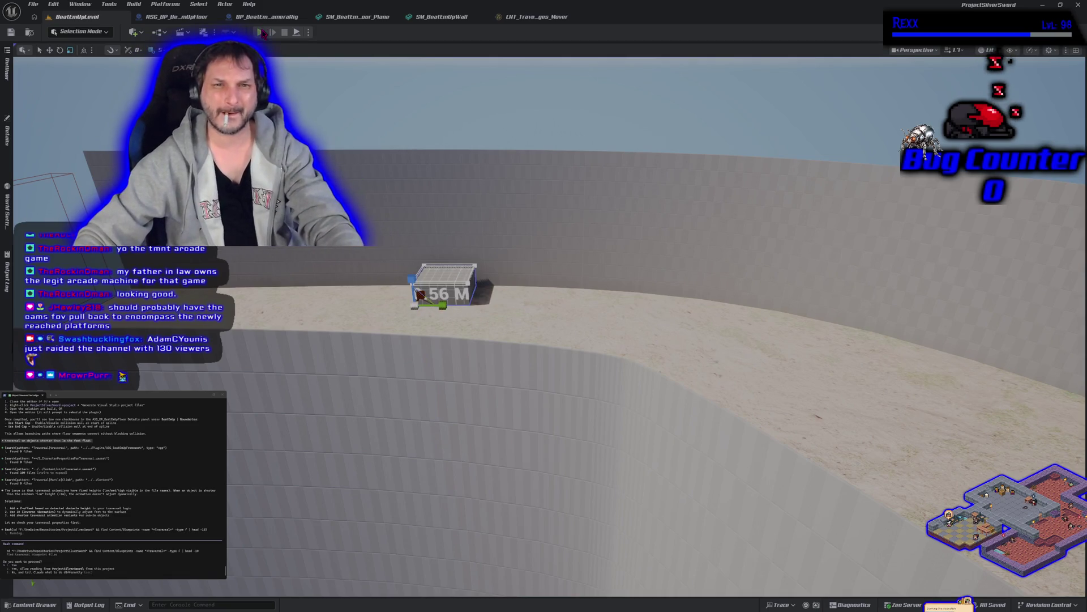
pyautogui.hotkey('alt', 'p')
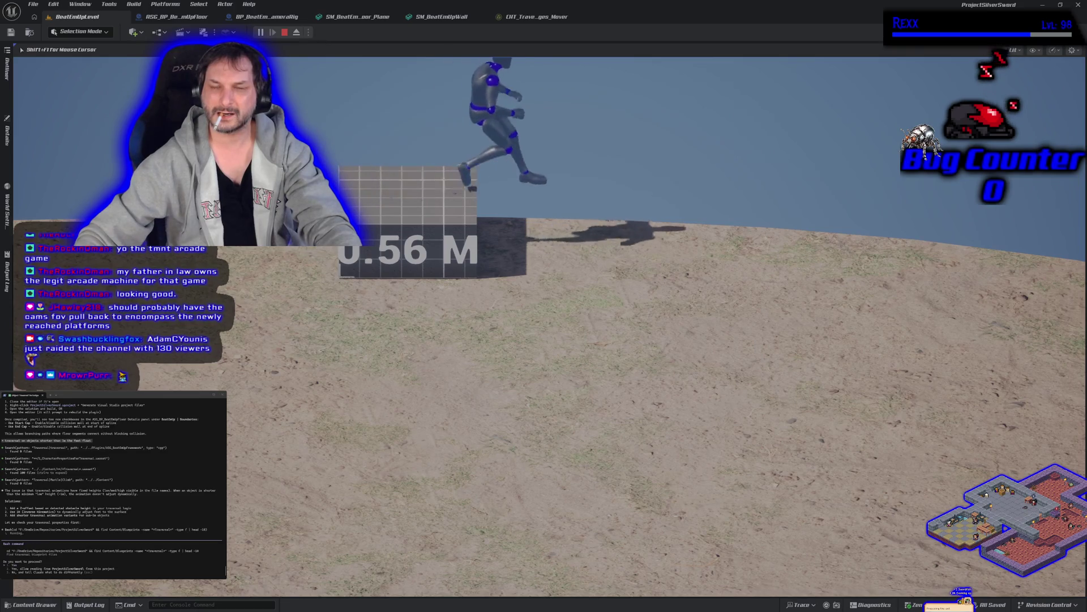
pyautogui.press('Escape')
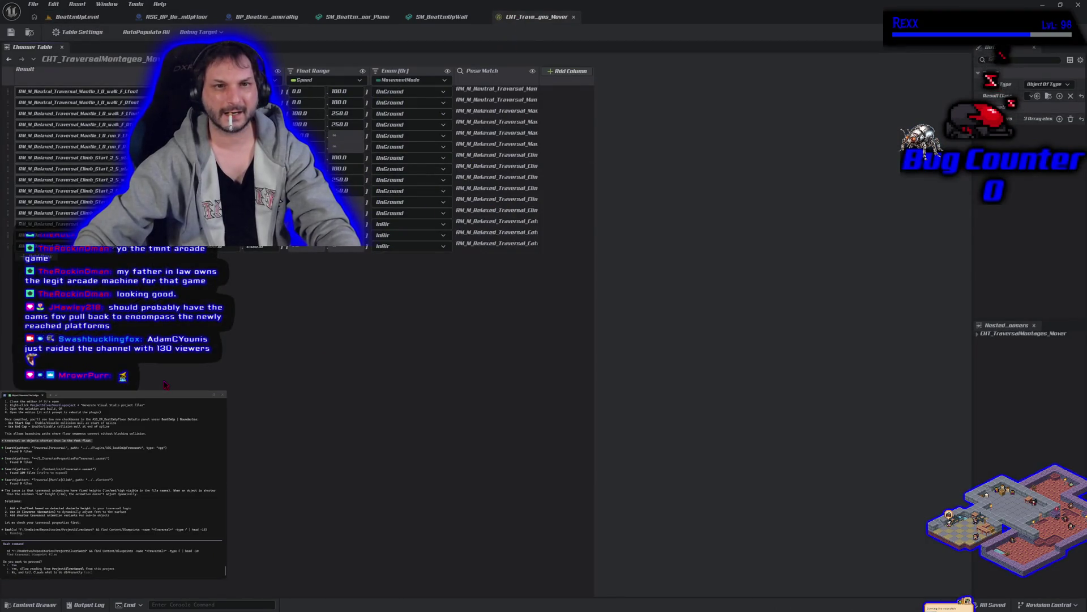
# Undo the last Mantles edit, save the chooser table and return to the parent table.
pyautogui.hotkey('ctrl', 'z')
pyautogui.hotkey('ctrl', 'z')
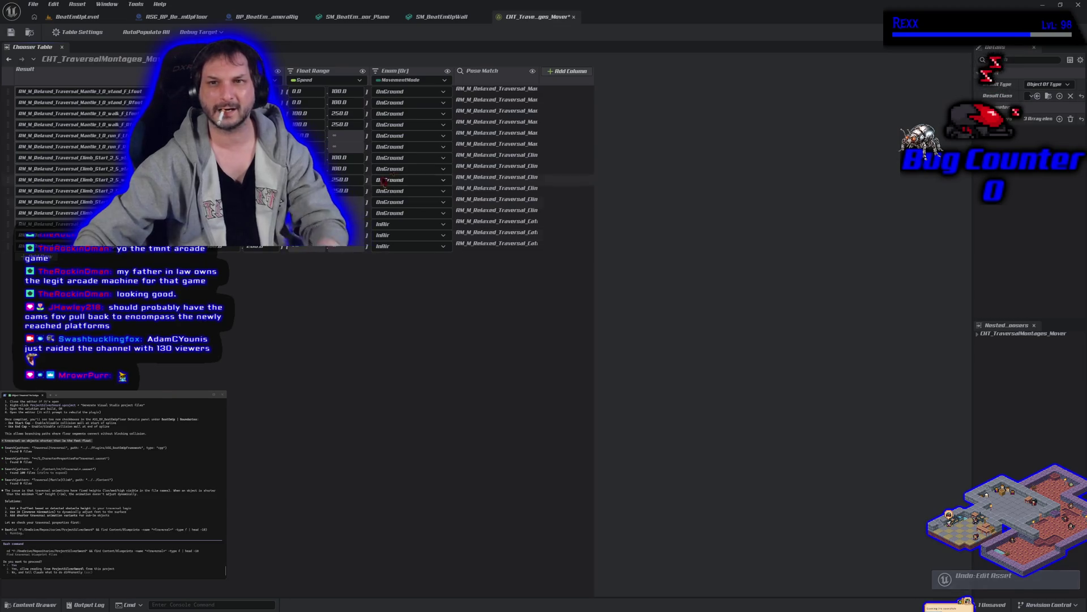
pyautogui.click(11, 32)
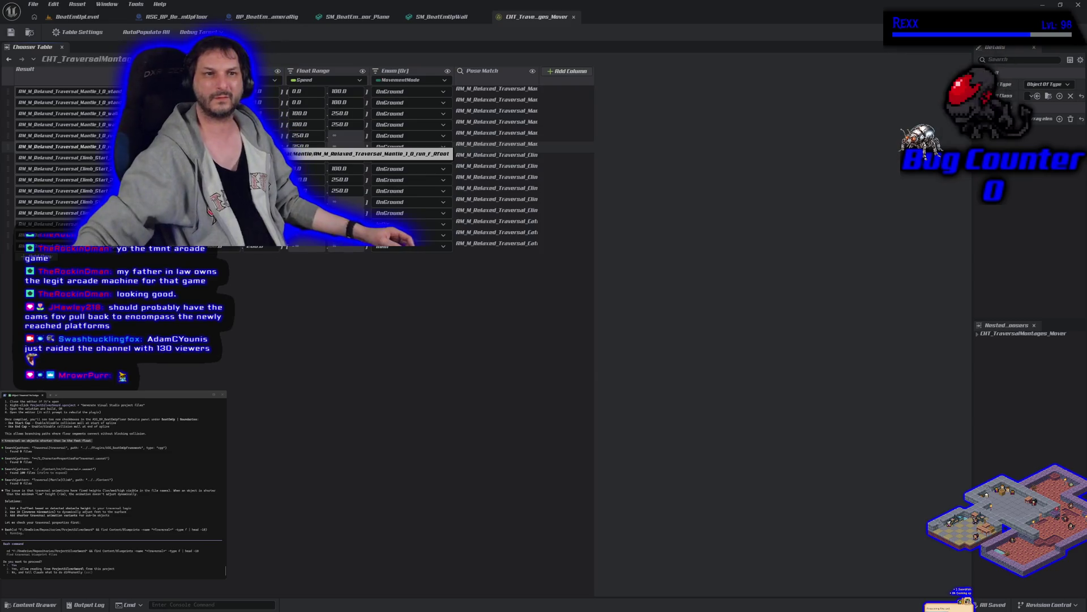
pyautogui.click(8, 60)
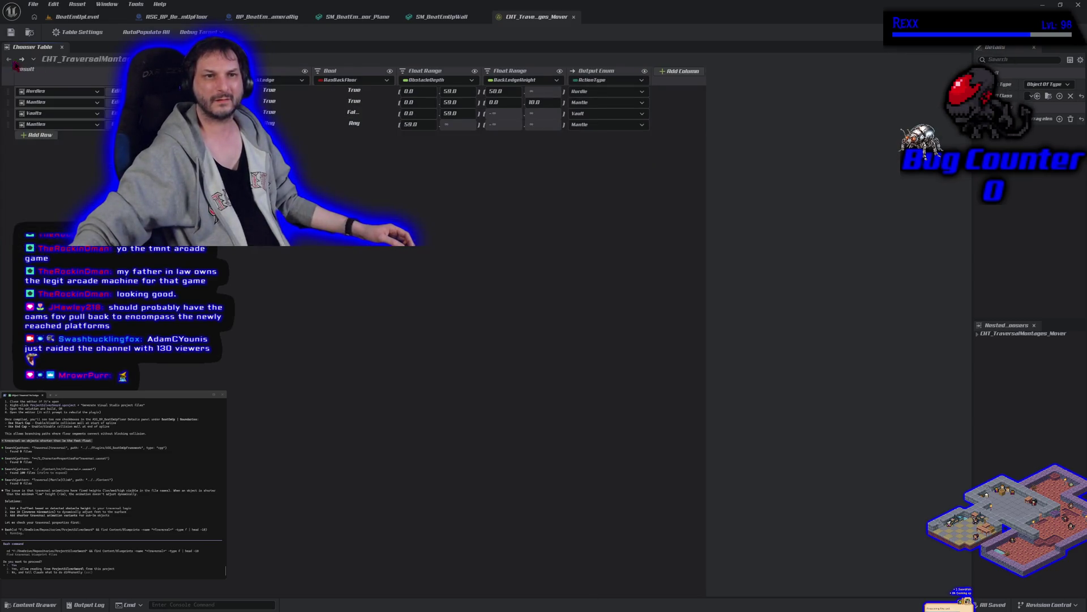
# Enter the Hurdles table and preview the RM_M_Relaxed_Traversal_Hurdle_1_0_stand_F_V2_Lfoot montage.
pyautogui.click(114, 91)
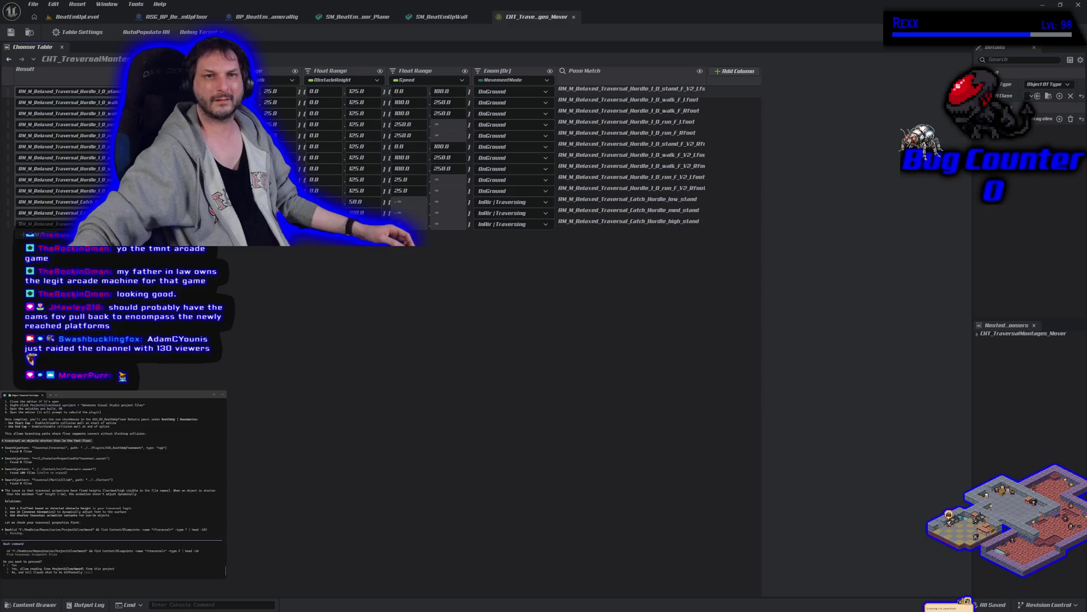
pyautogui.hotkey('ctrl', 'space')
pyautogui.doubleClick(739, 466)
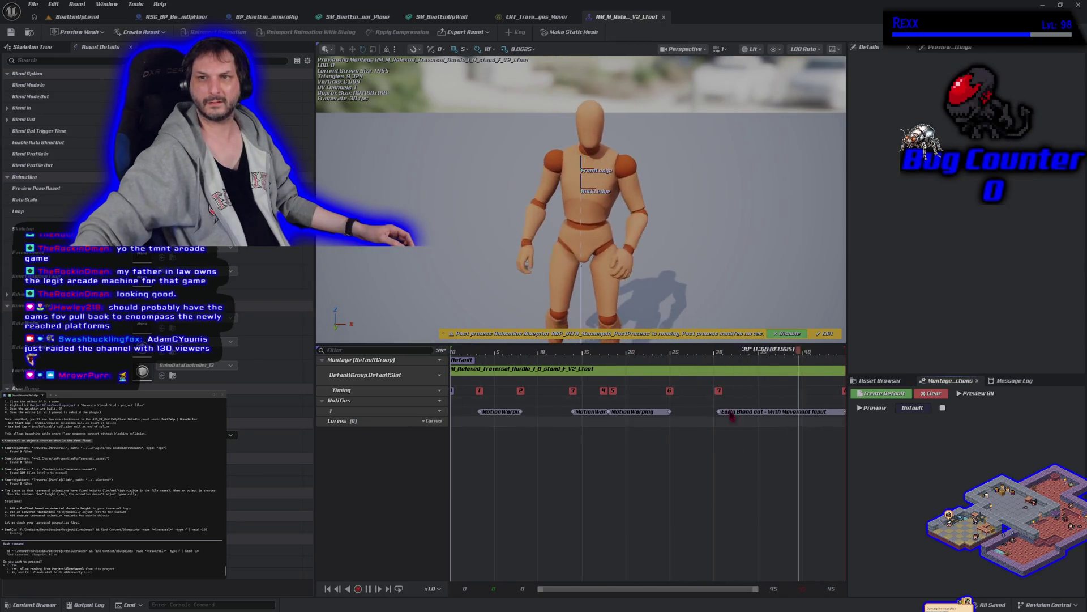
pyautogui.middleClick(637, 19)
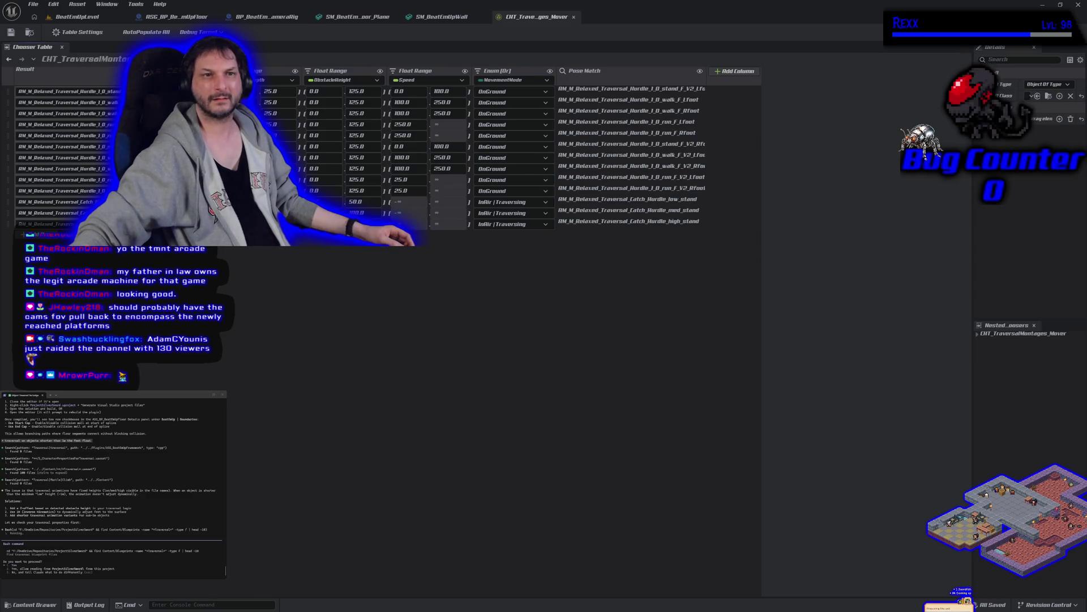
# Navigate between the Hurdle/Mantle/Vault sub-table and the full traversal montage list.
pyautogui.click(7, 59)
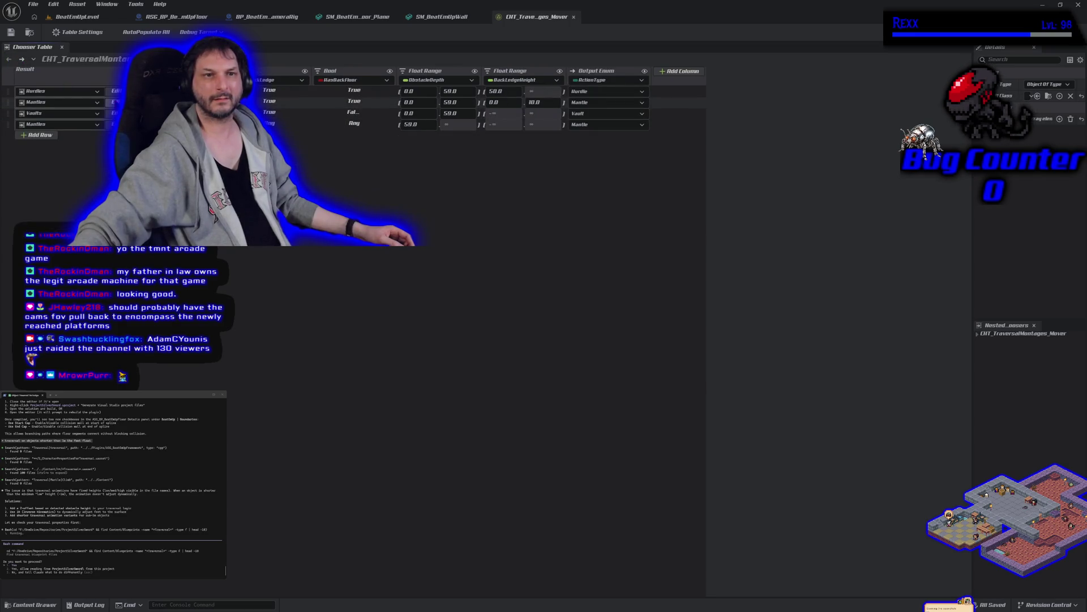
pyautogui.doubleClick(170, 124)
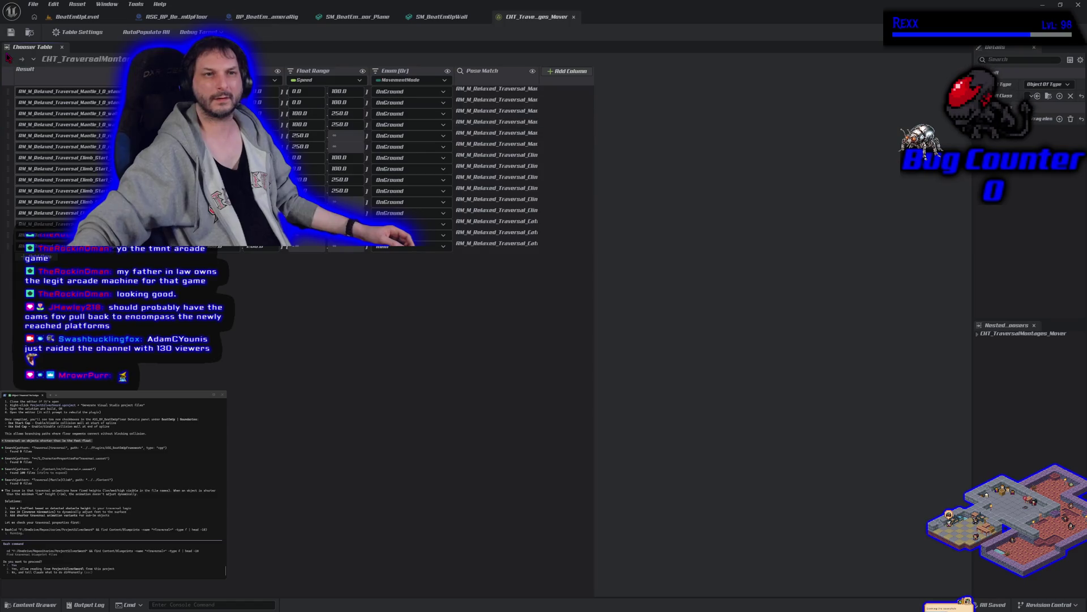
pyautogui.click(96, 134)
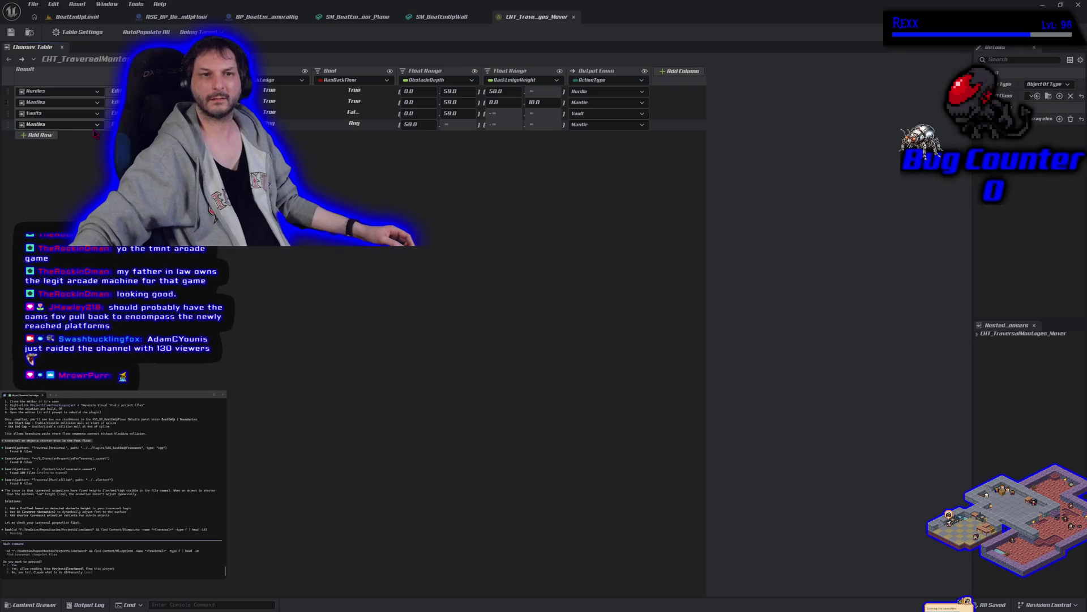
pyautogui.click(51, 102)
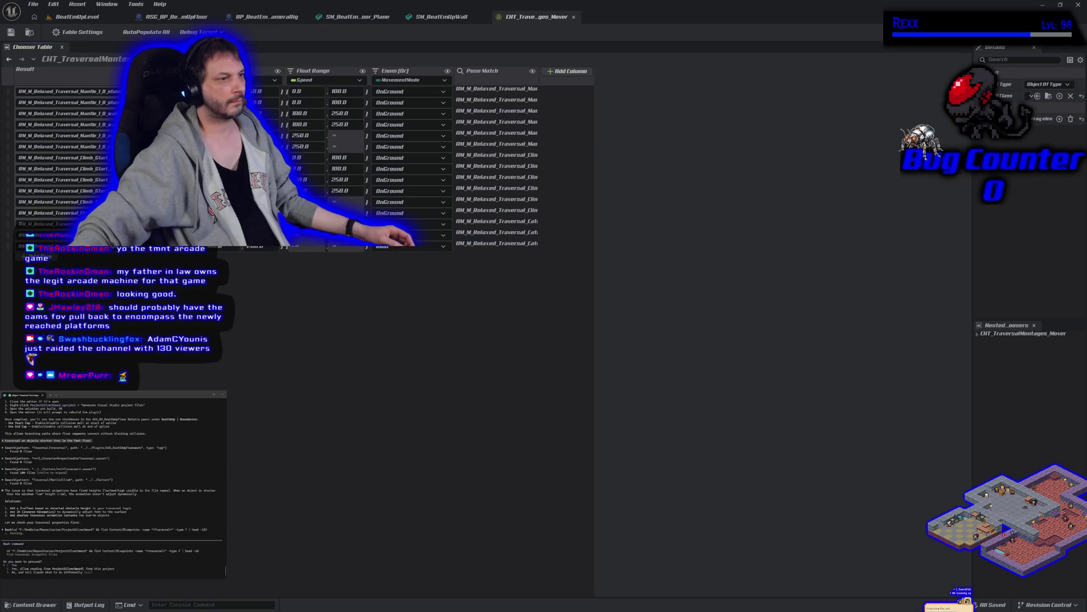
# Set rows one and two to Neutral mantle montages and start play, running toward the 0.56 M block.
pyautogui.click(85, 92)
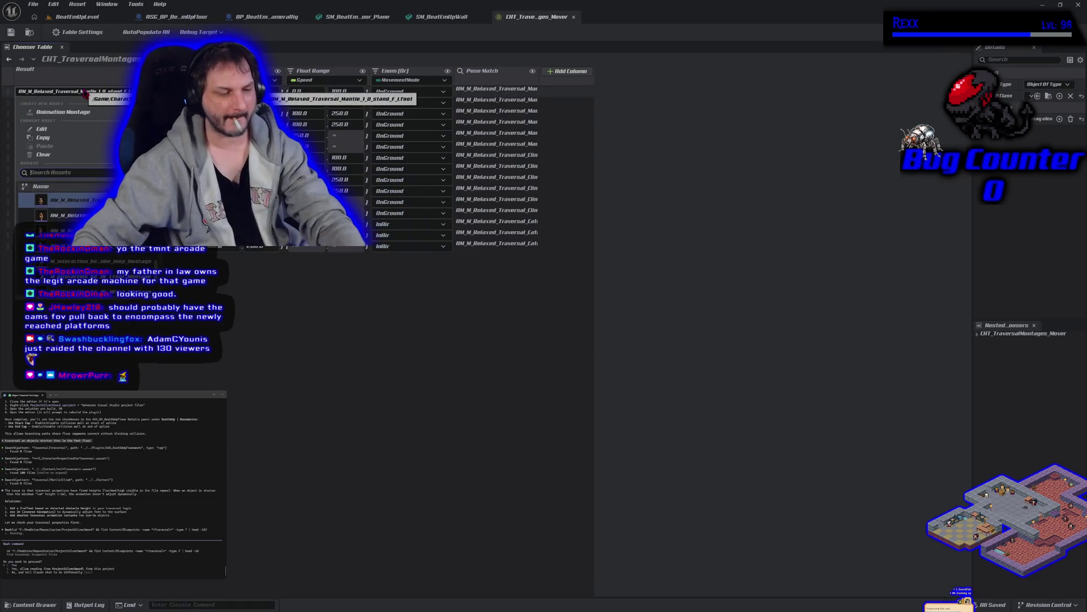
pyautogui.click(72, 200)
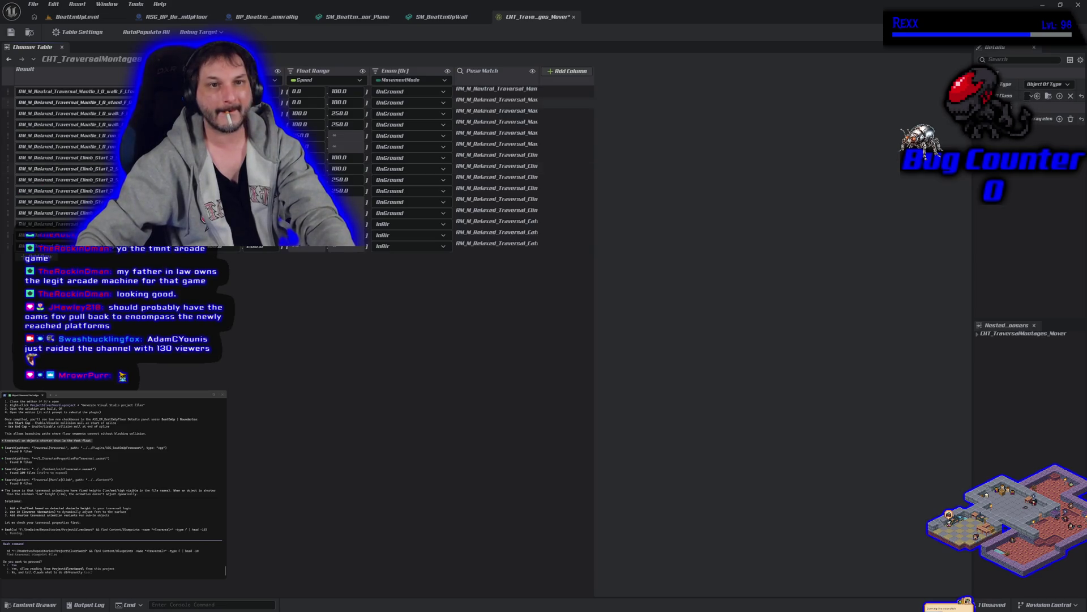
pyautogui.click(255, 102)
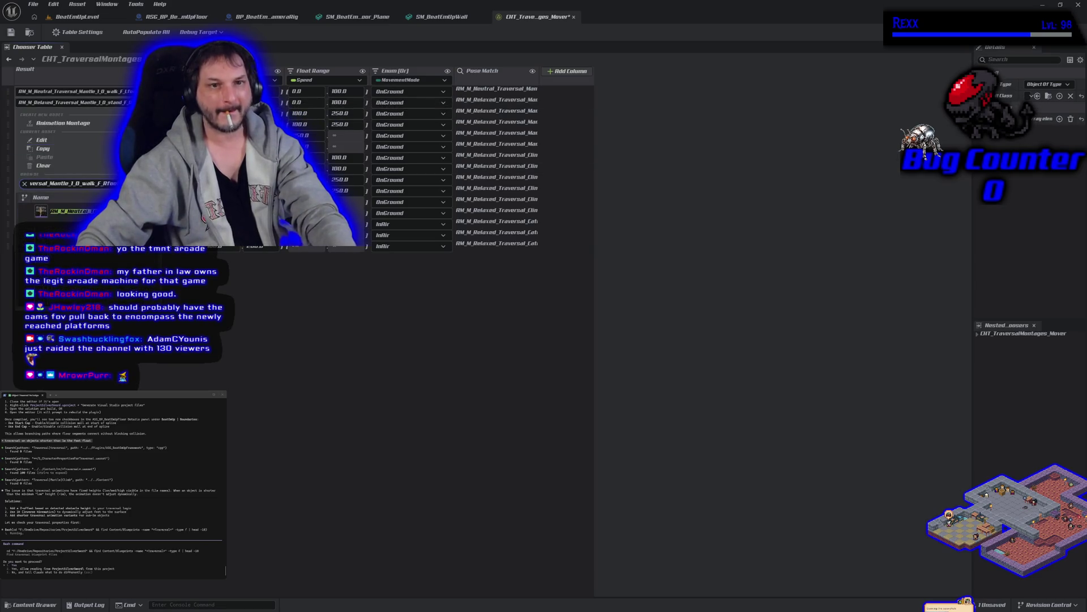
pyautogui.click(64, 210)
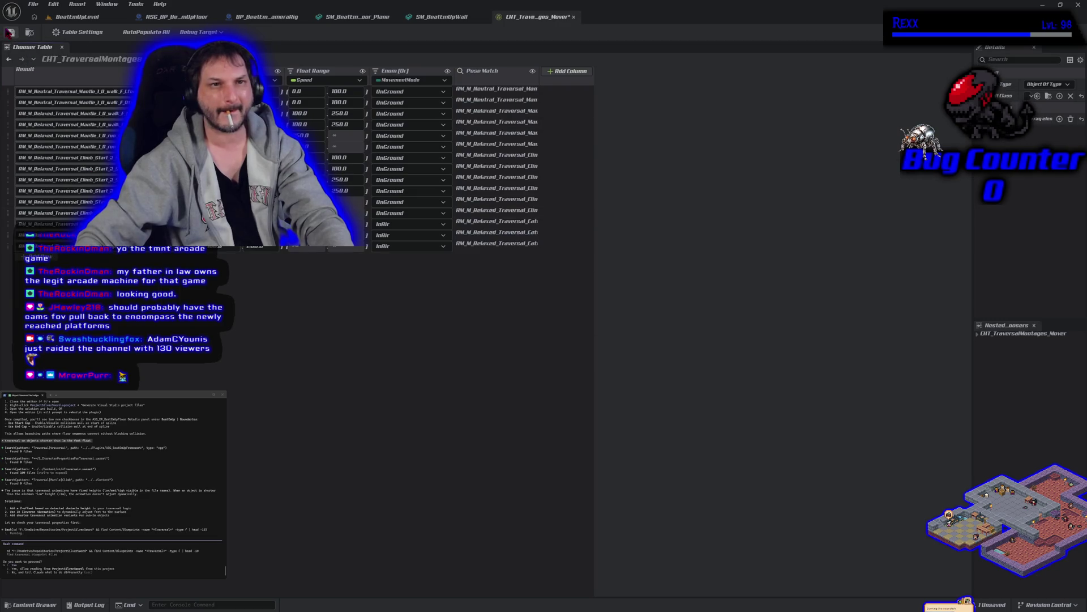
pyautogui.hotkey('alt', 'p')
pyautogui.press('w')
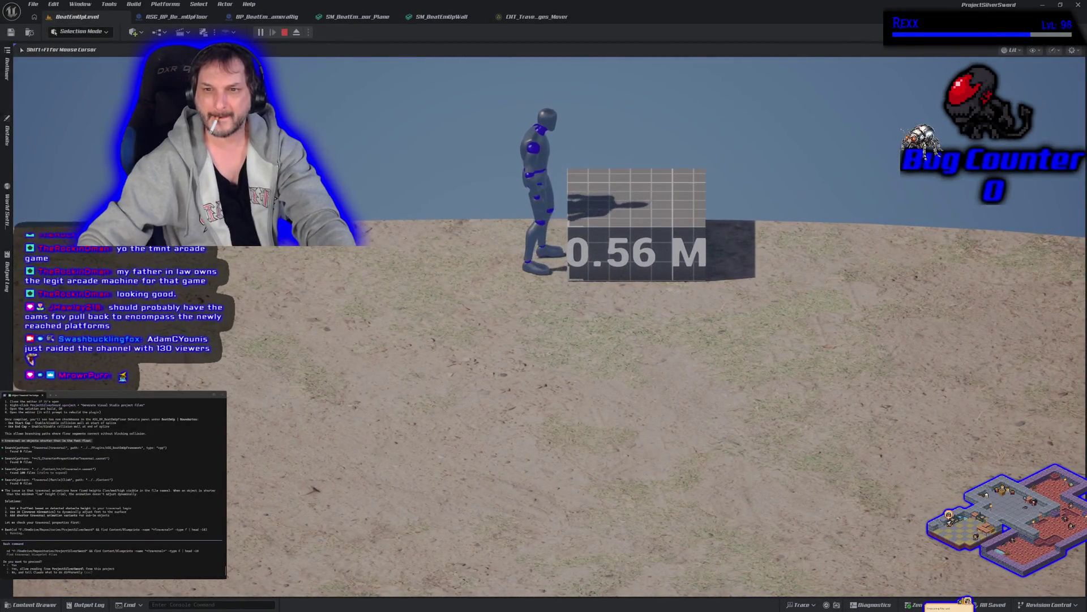
# Mantle onto the 0.56 M block, end play and return to the traversal chooser table.
pyautogui.press('space')
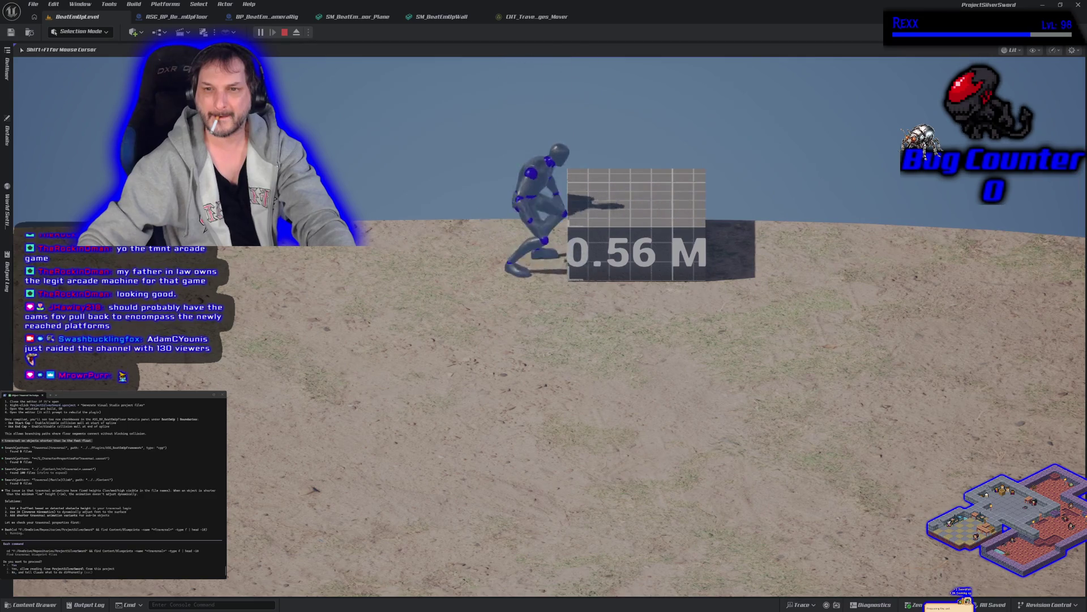
pyautogui.press('space')
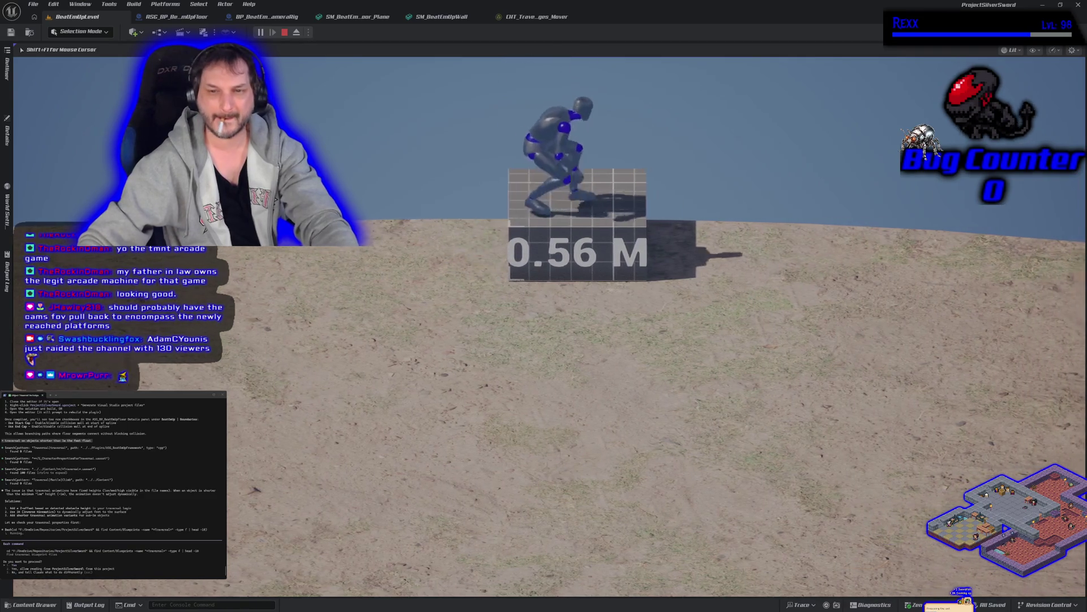
pyautogui.press('Escape')
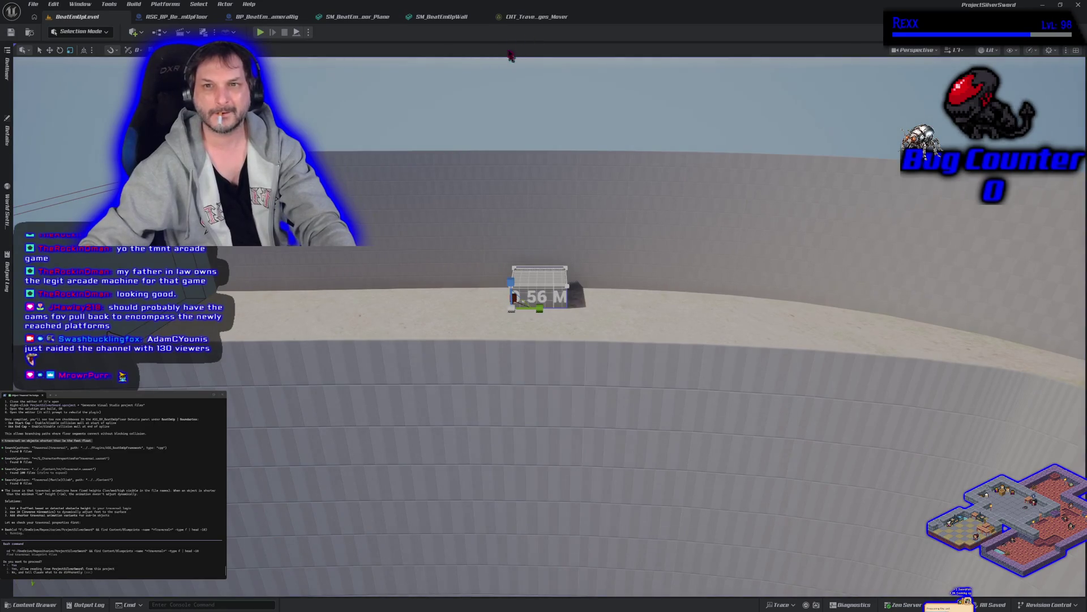
pyautogui.click(522, 17)
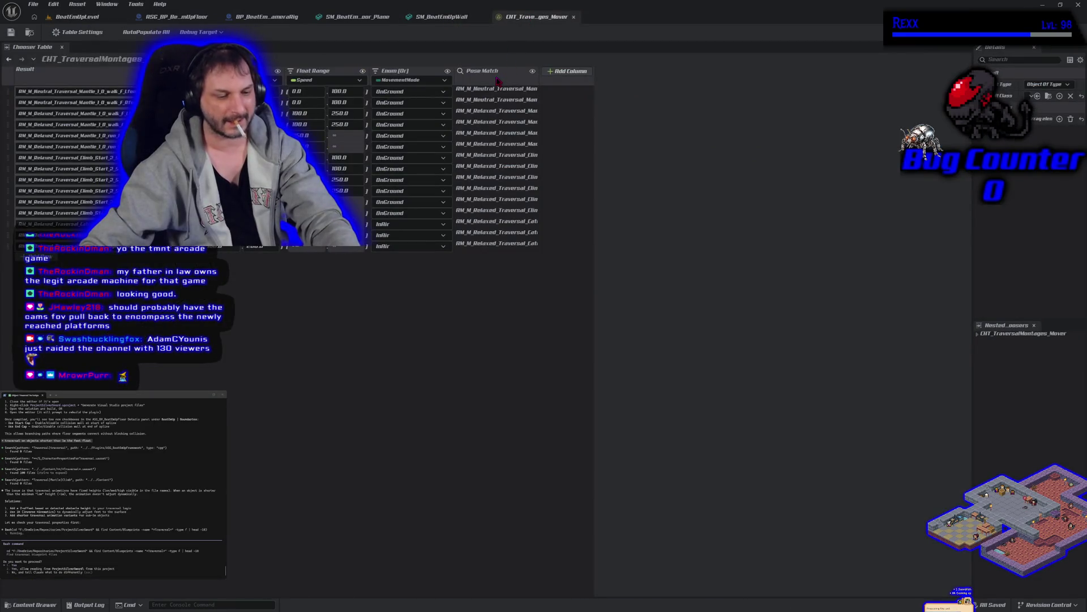
# Revert both mantle rows to the Relaxed montages and return to the level view.
pyautogui.hotkey('ctrl', 'z')
pyautogui.hotkey('ctrl', 'z')
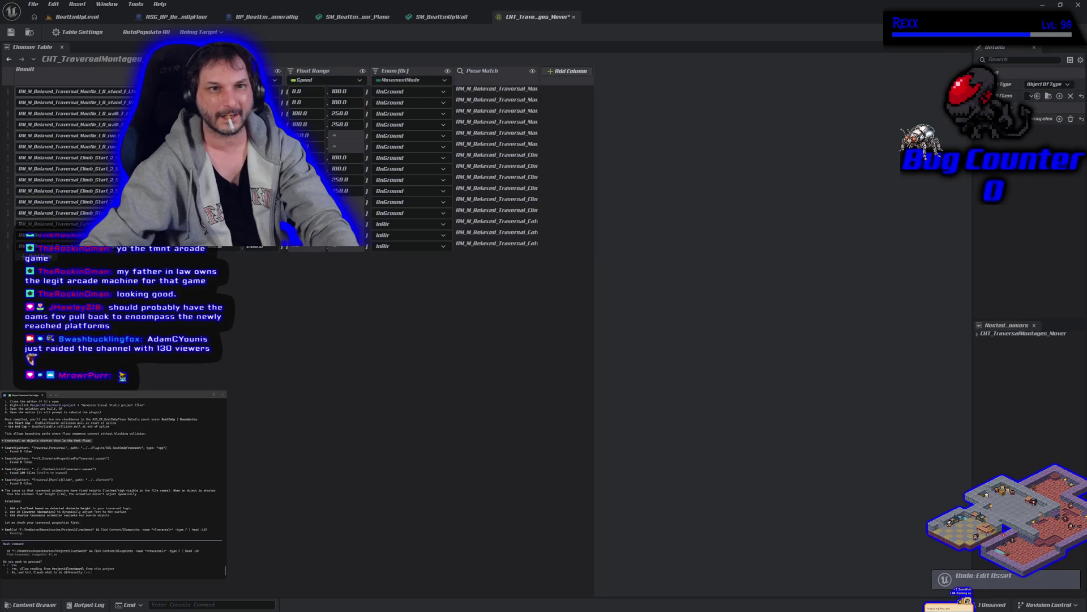
pyautogui.click(10, 31)
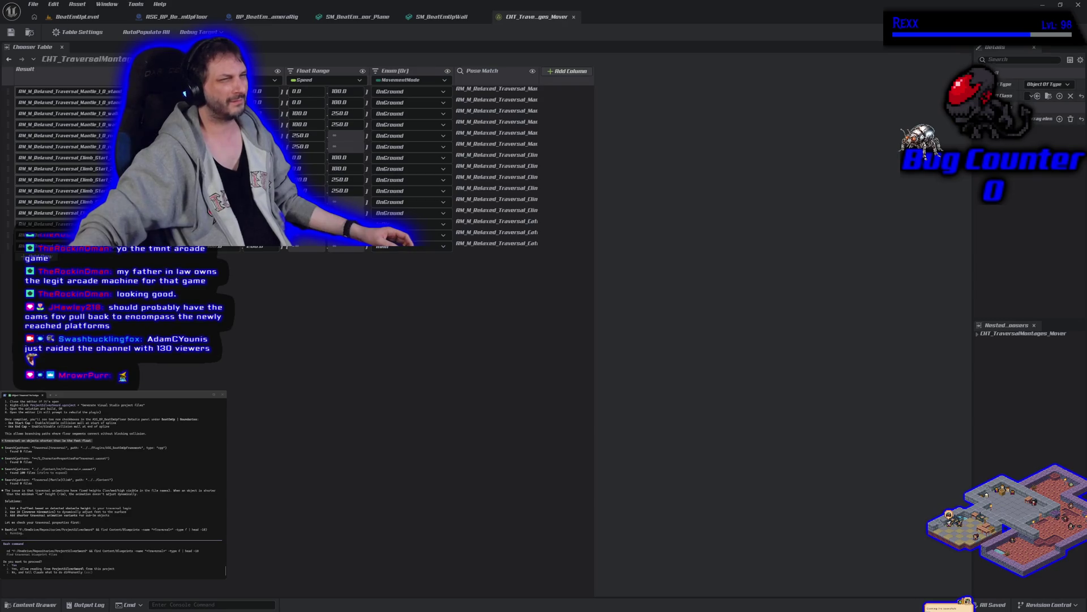
pyautogui.click(77, 17)
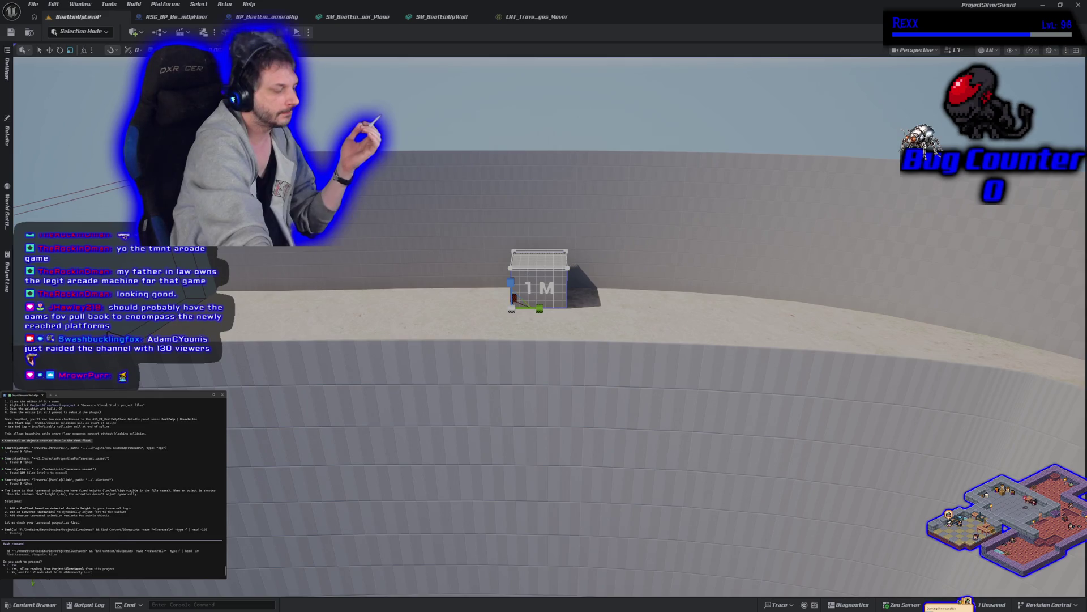
# Answer the permission prompt and ask Claude about the mantle animation's designed obstacle height.
pyautogui.press('Return')
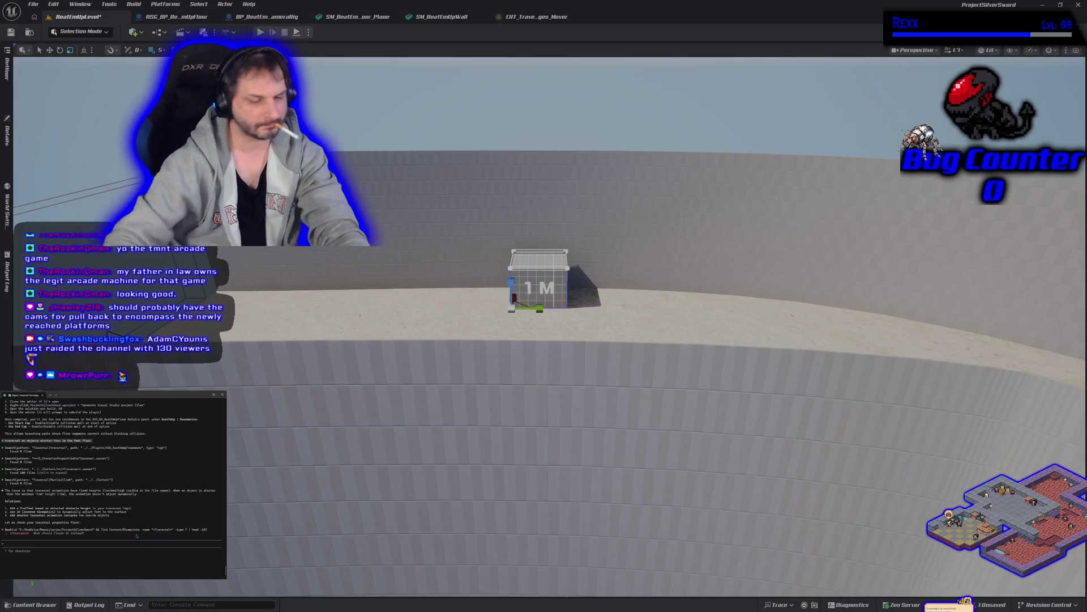
pyautogui.write('cla')
pyautogui.write('u')
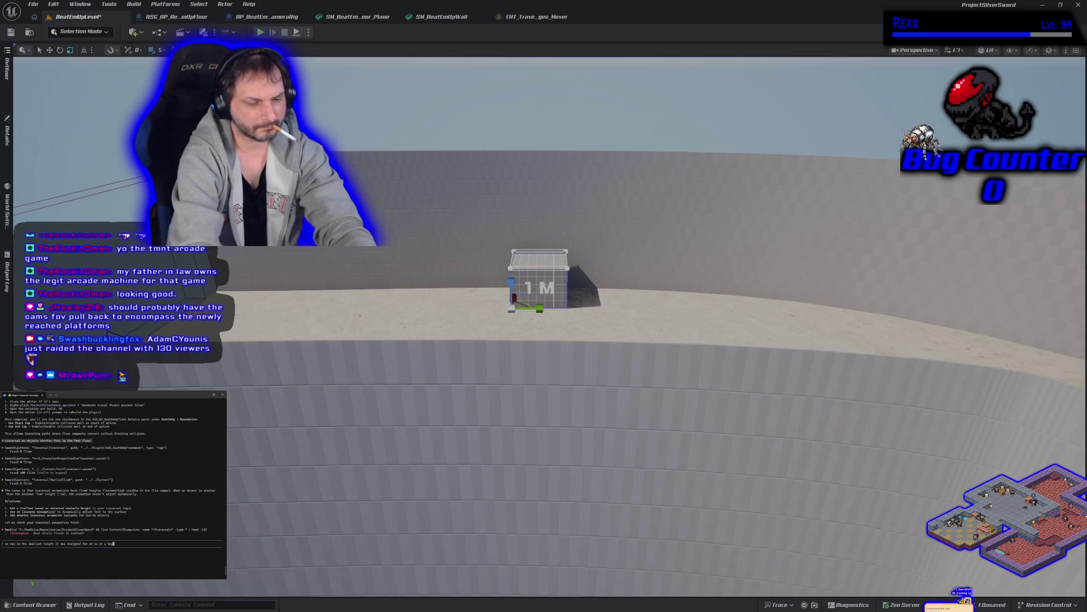
pyautogui.press('Return')
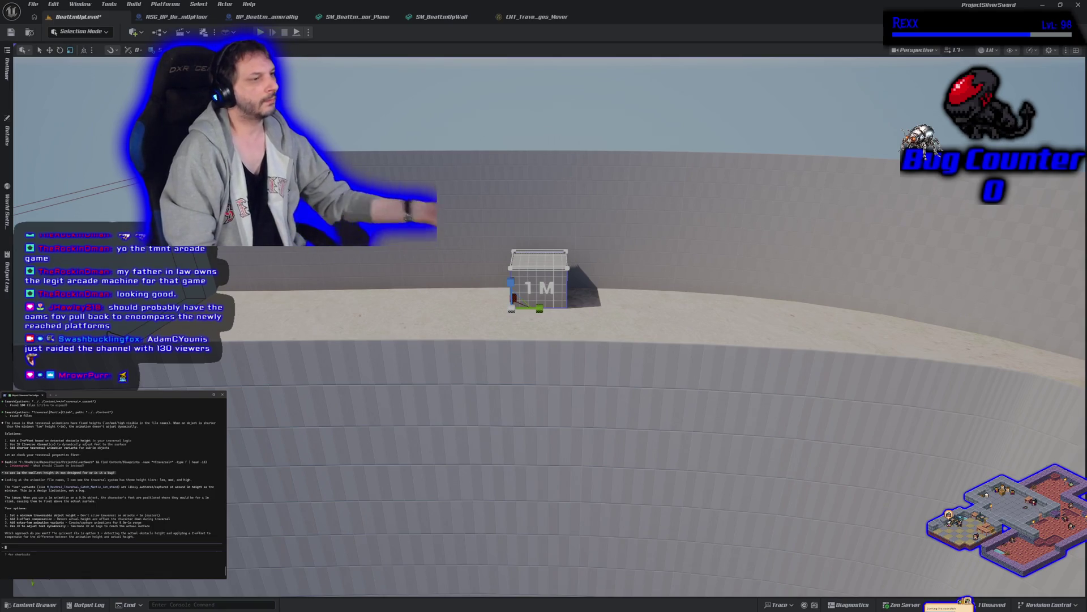
# Send Claude a follow-up about keeping the traversable objects smaller.
pyautogui.press('Escape')
pyautogui.write('yes go')
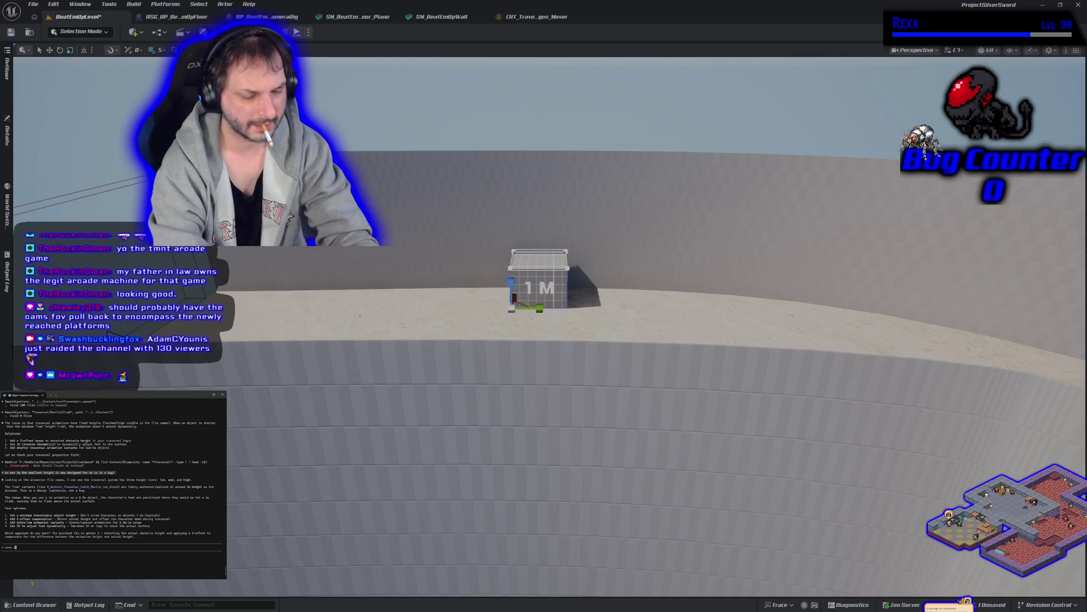
pyautogui.write('ah')
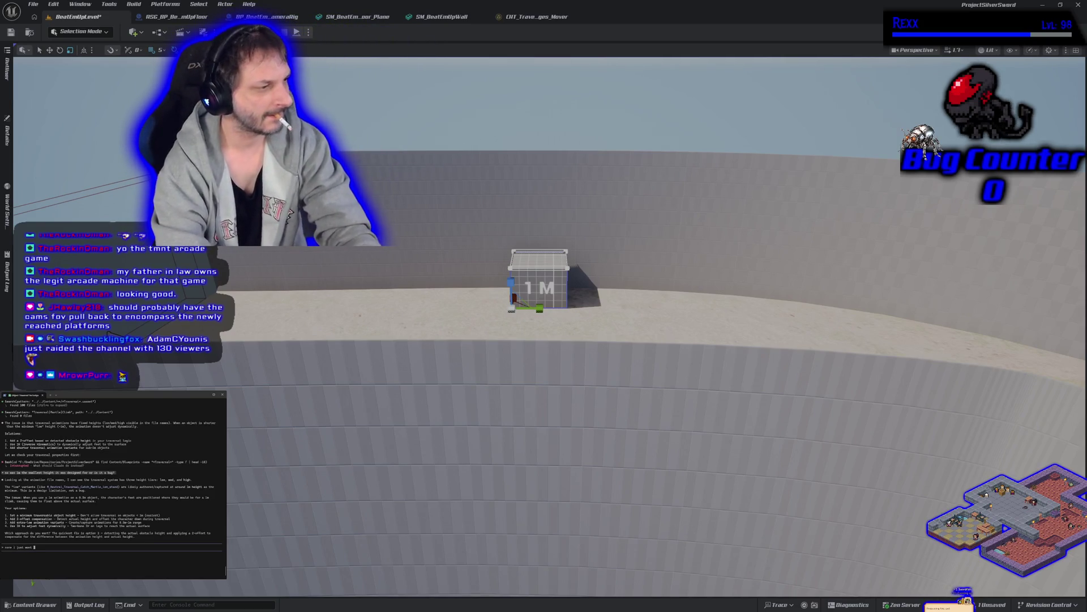
pyautogui.write(' an')
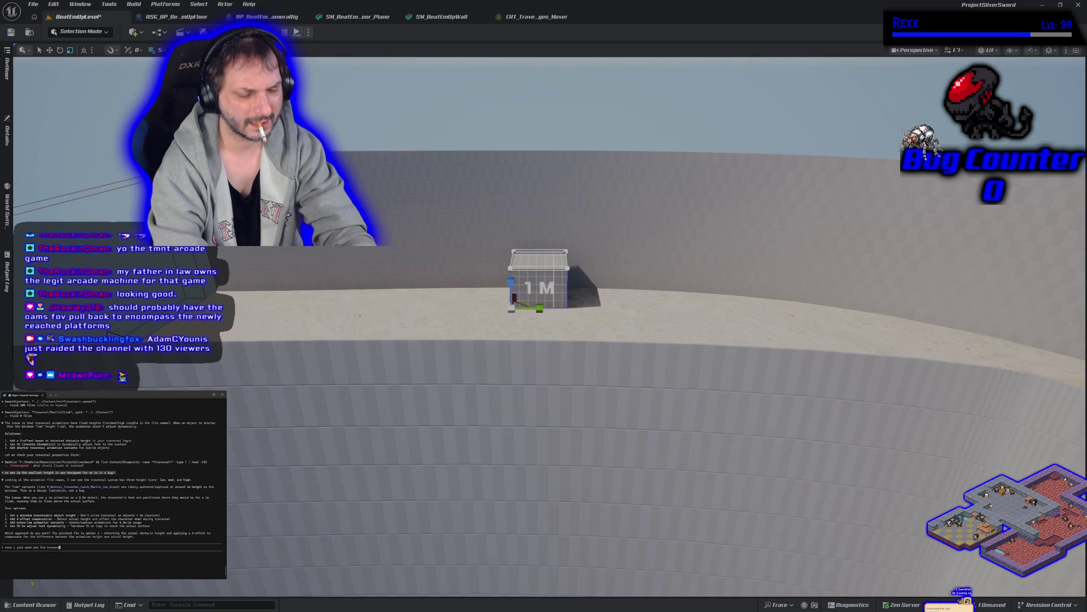
pyautogui.write('le objects to be smaller than')
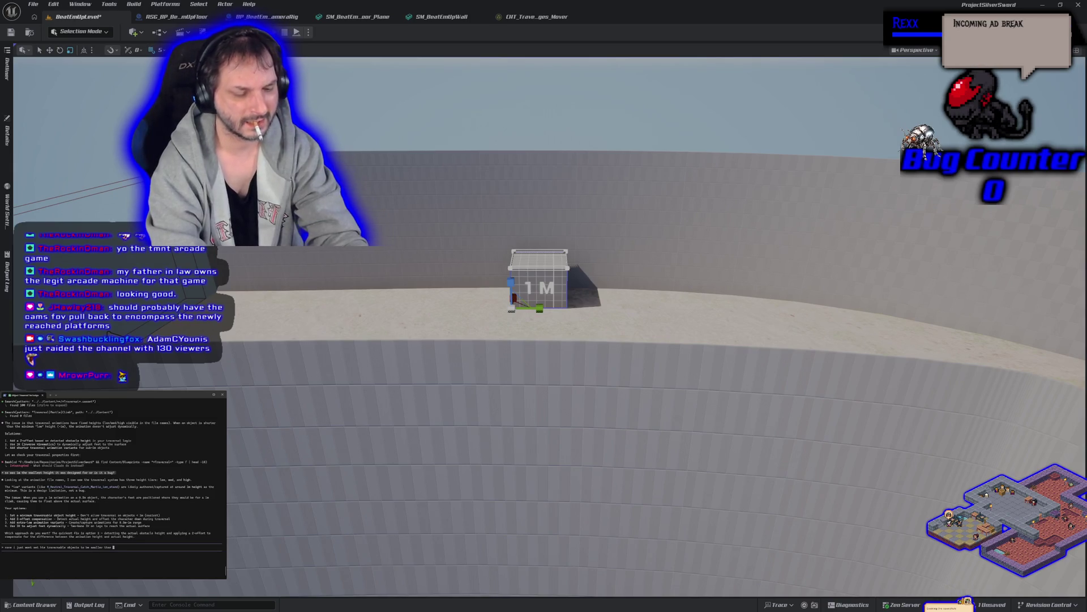
pyautogui.press('Return')
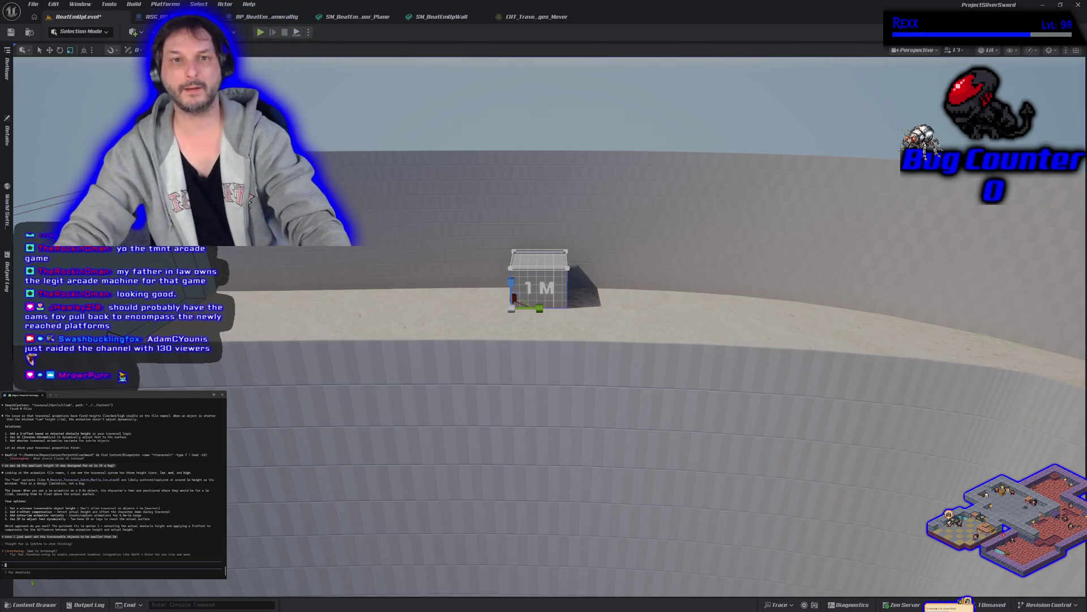
# Play-test the level: vault onto the 1 M block with WASD and Space, jump off, return and stop the session.
pyautogui.click(260, 32)
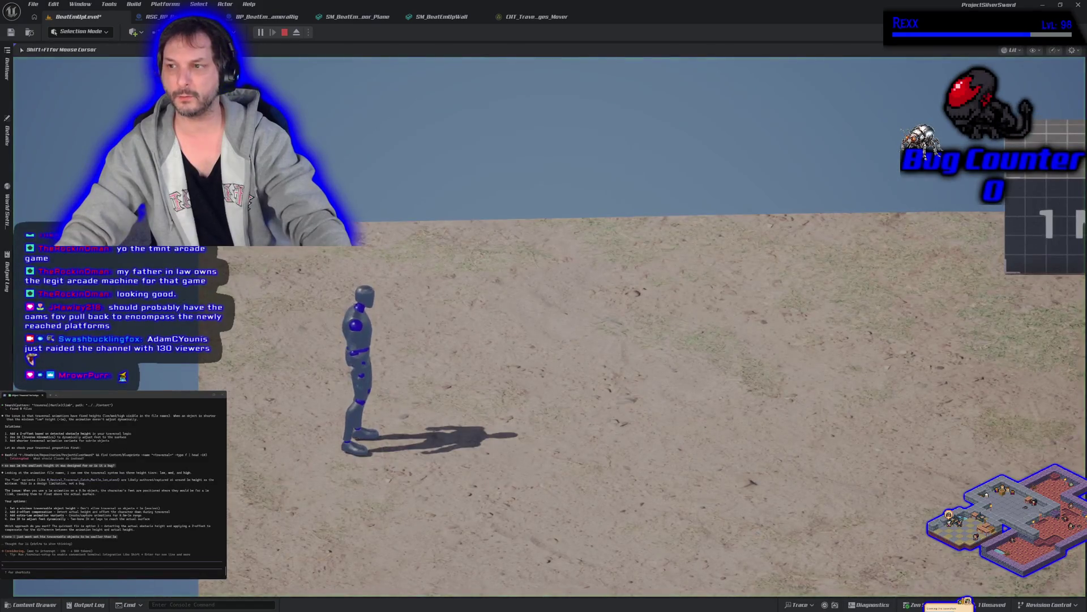
pyautogui.press('w')
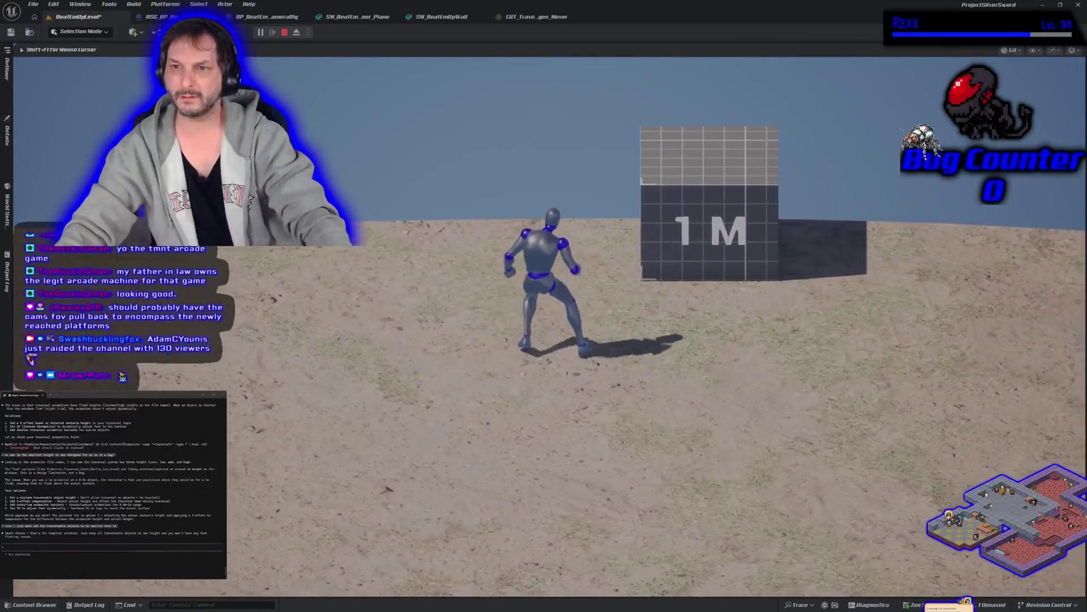
pyautogui.press('w')
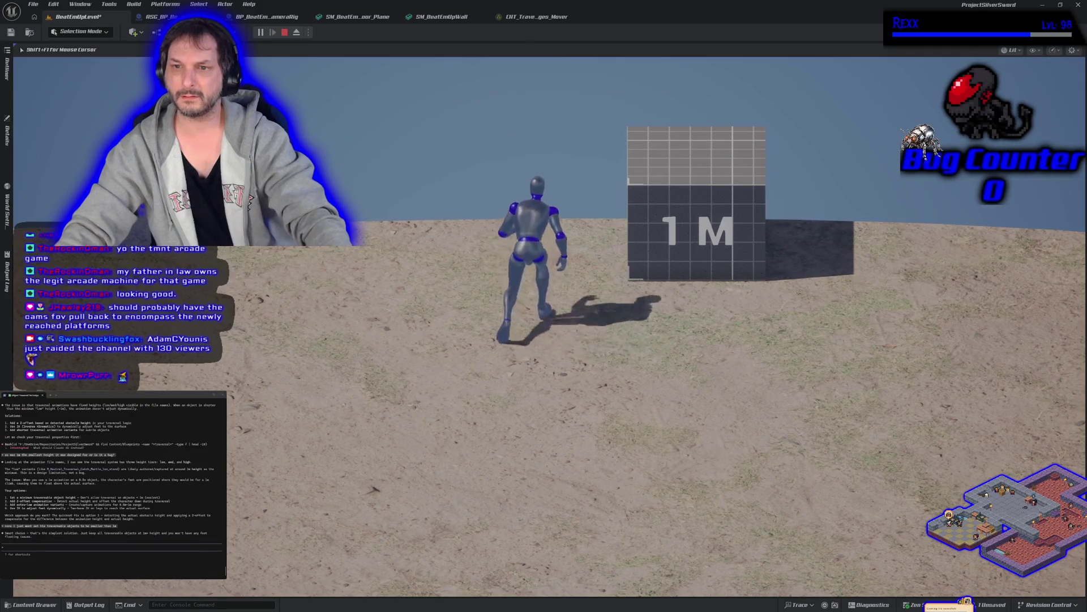
pyautogui.press('space')
pyautogui.press('space')
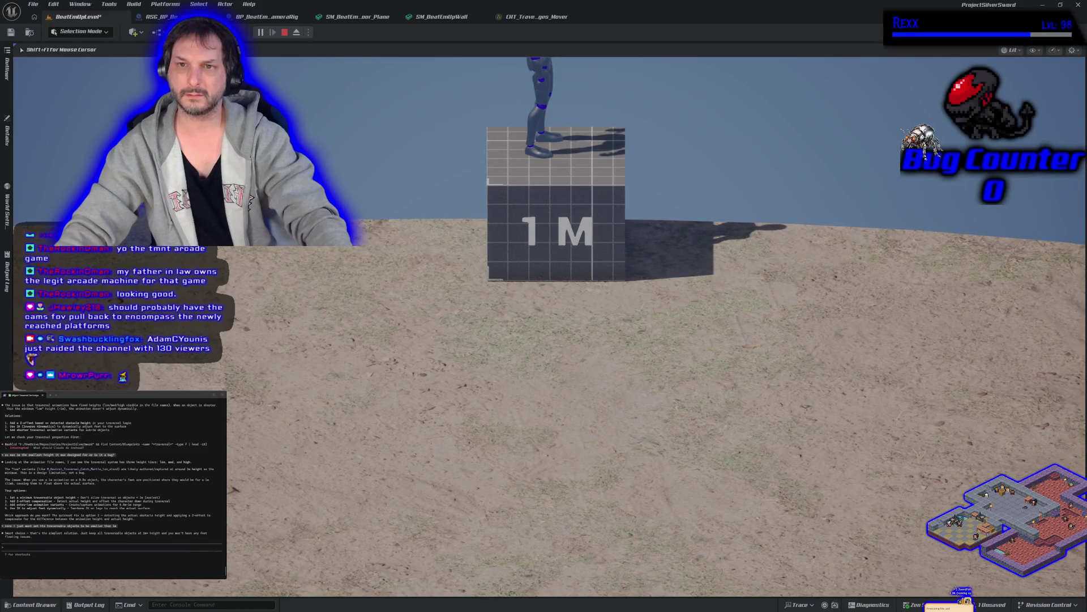
pyautogui.press('s')
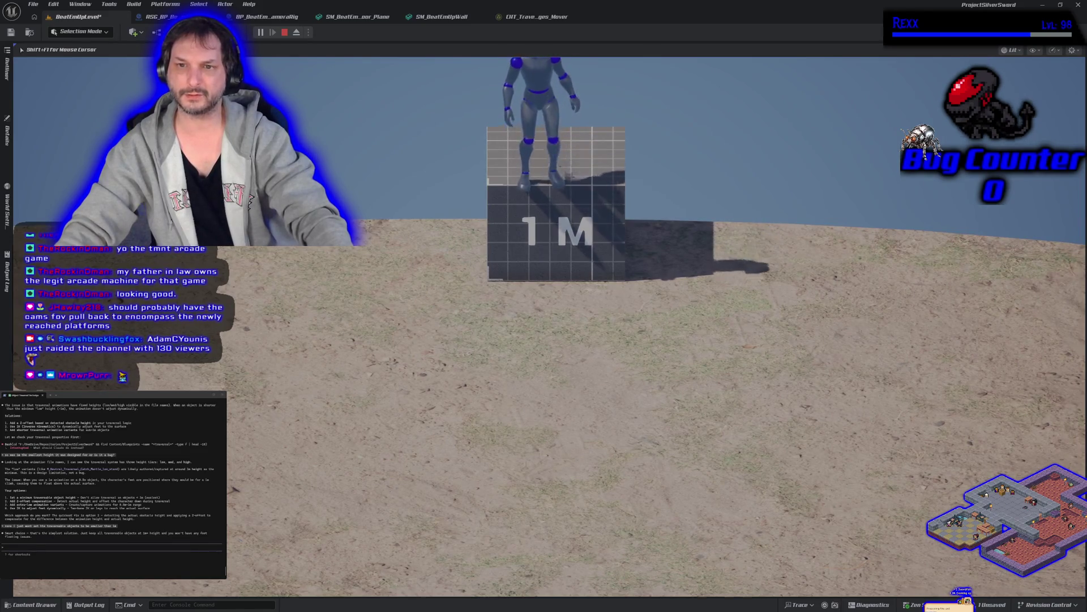
pyautogui.press('d')
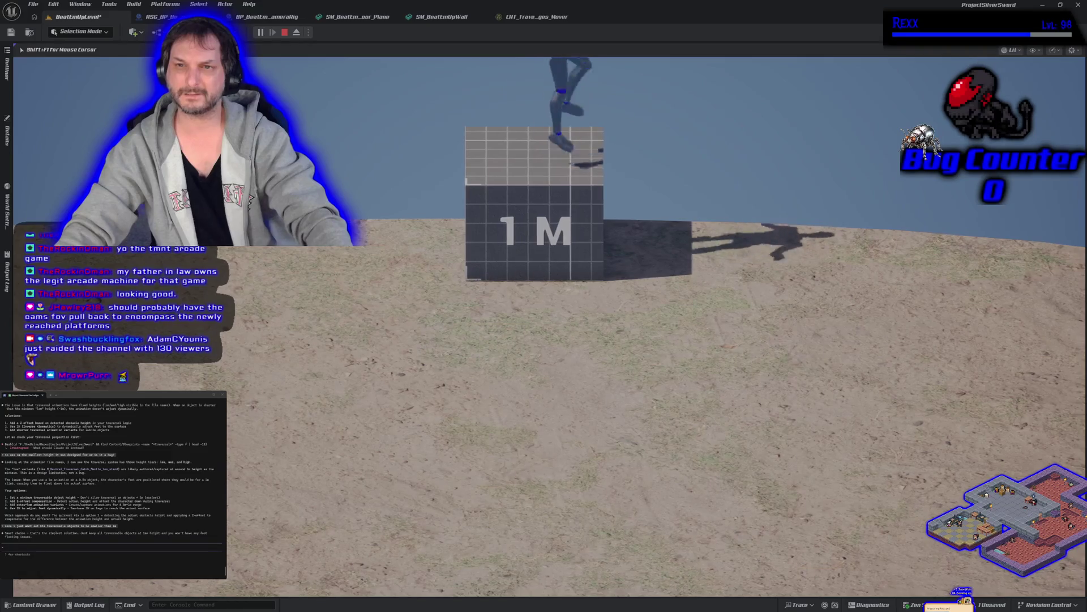
pyautogui.press('space')
pyautogui.press('space')
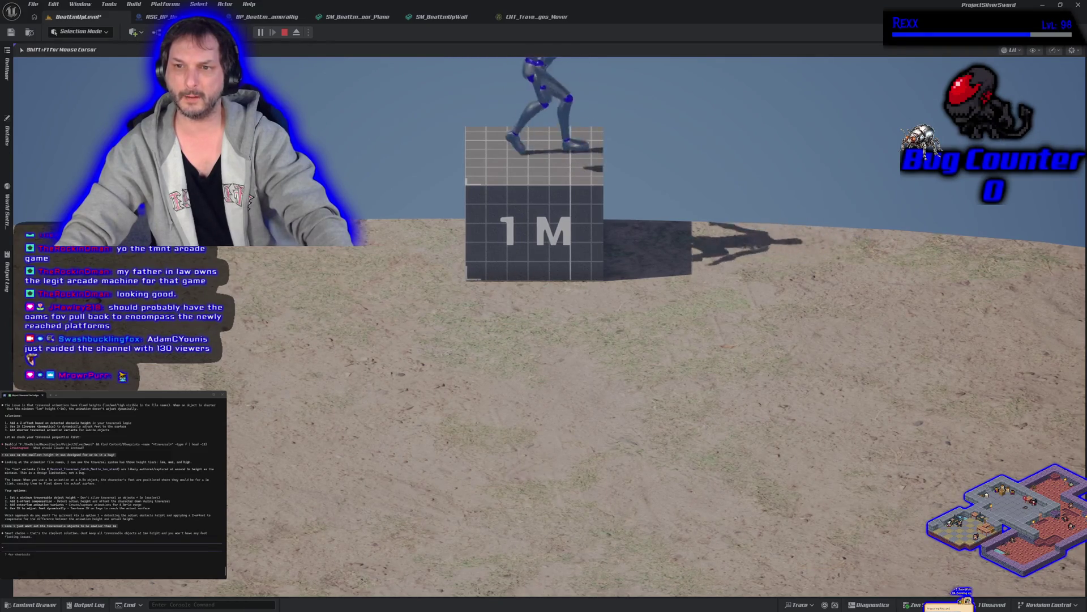
pyautogui.press('s')
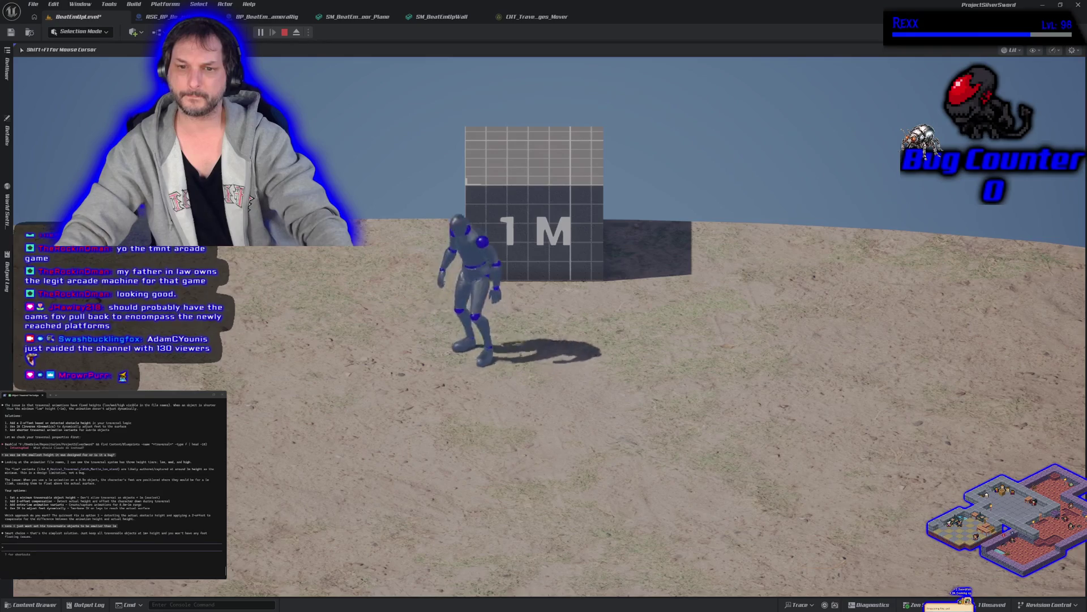
pyautogui.press('s')
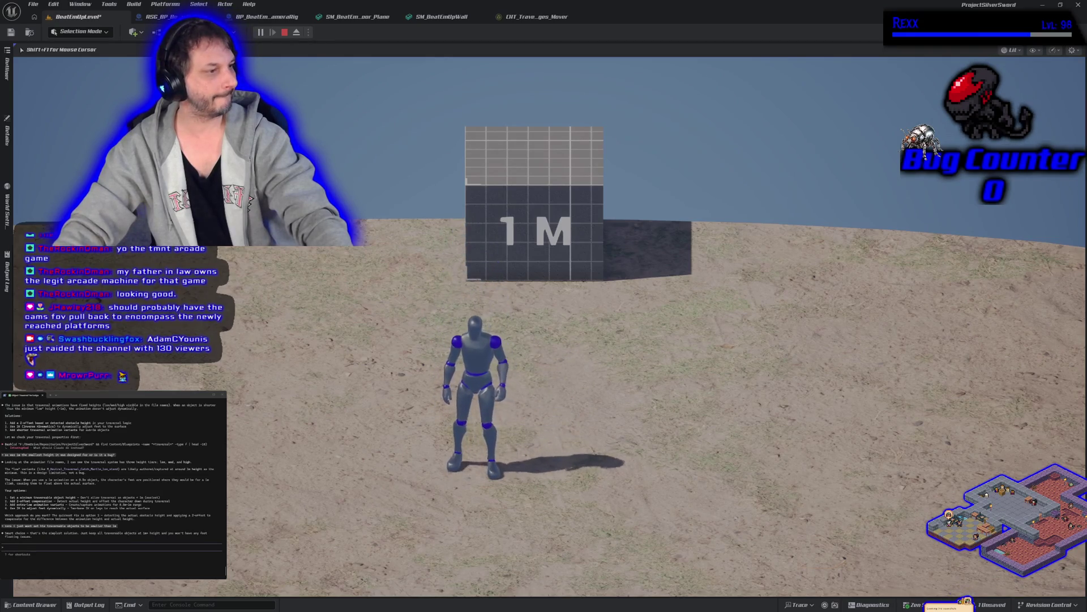
pyautogui.press('Escape')
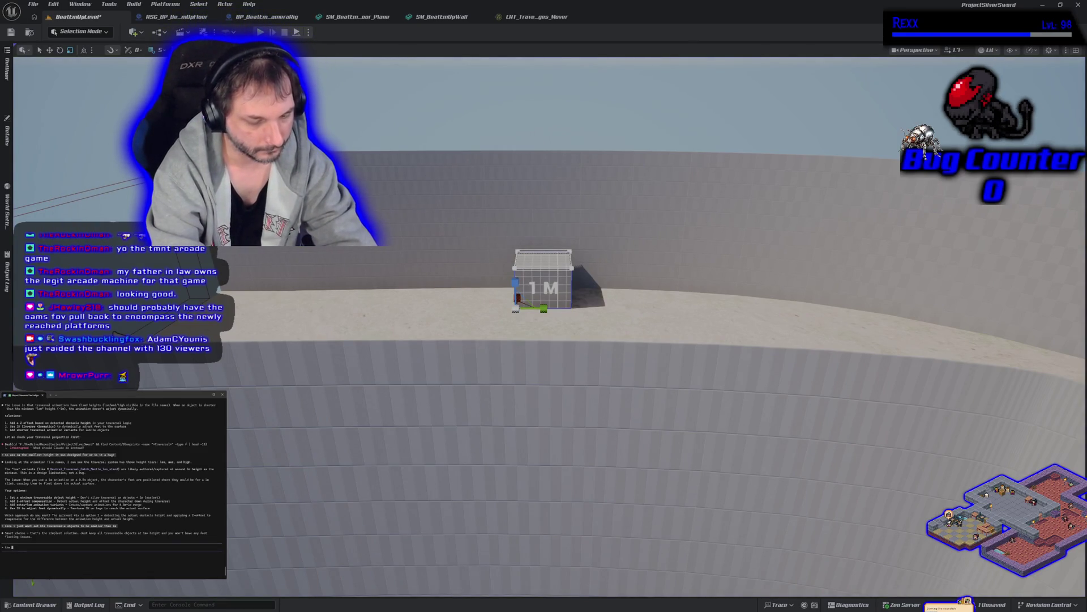
pyautogui.write('the issue that wa')
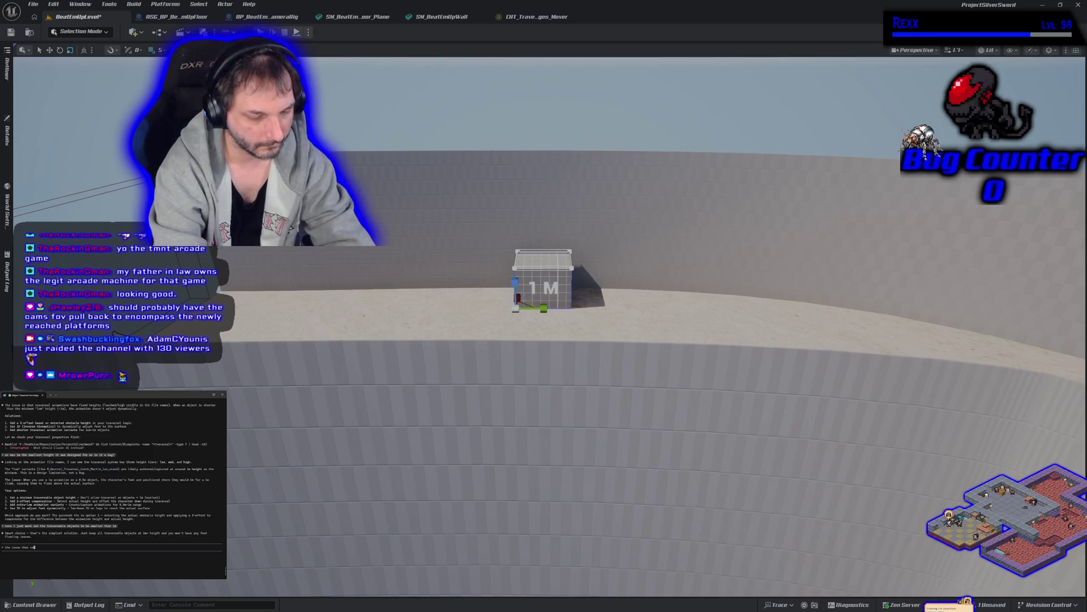
pyautogui.write('stand on one of those objects im now out of frame')
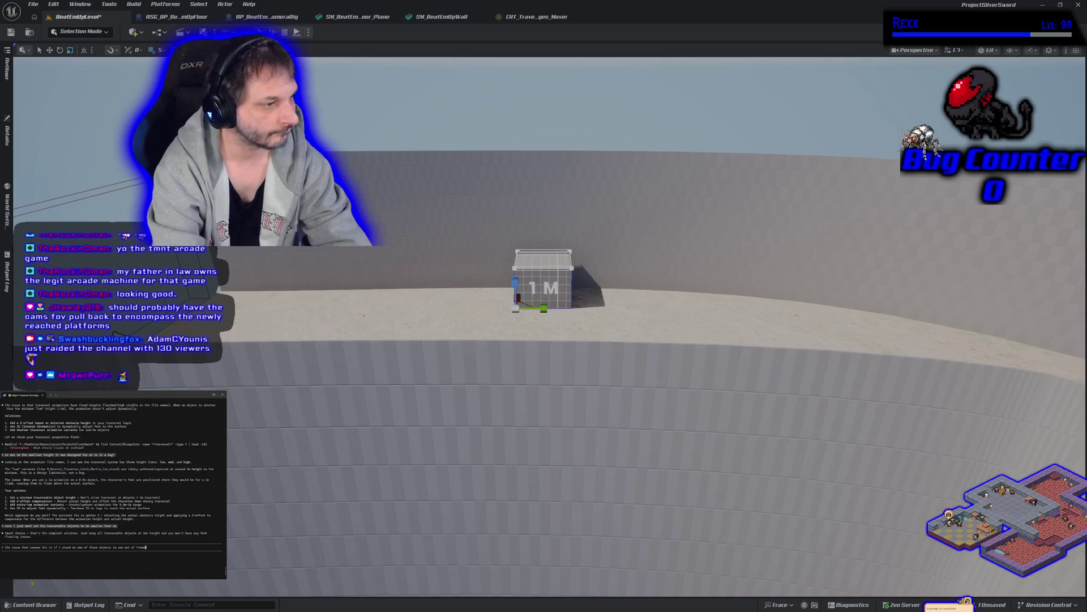
# Send Claude Code the camera-framing-on-raised-objects question and the 4-player mode requirement.
pyautogui.press('Return')
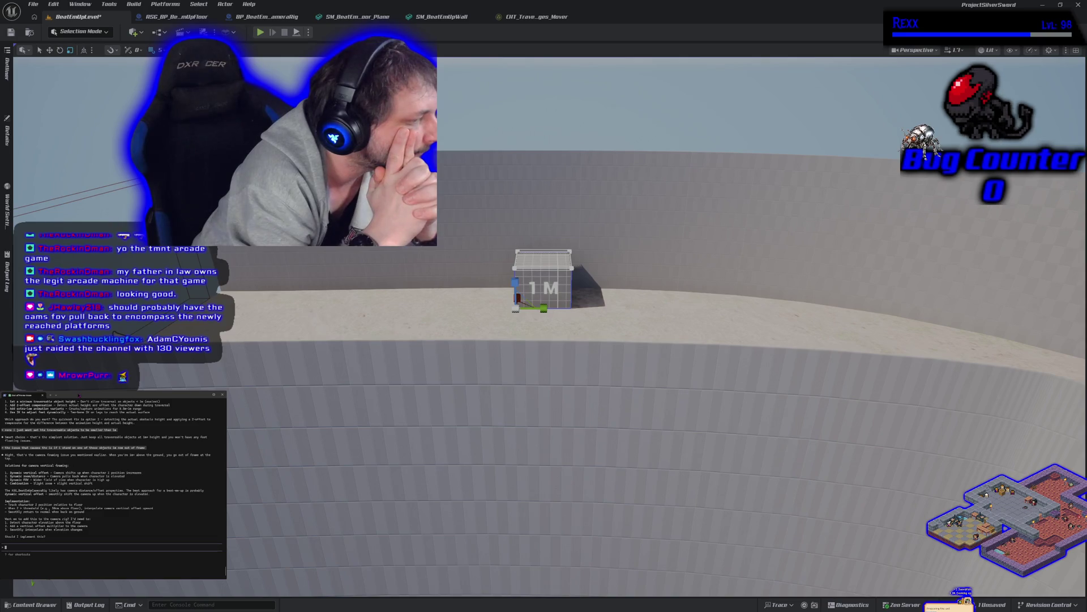
pyautogui.write('yes dont forget to')
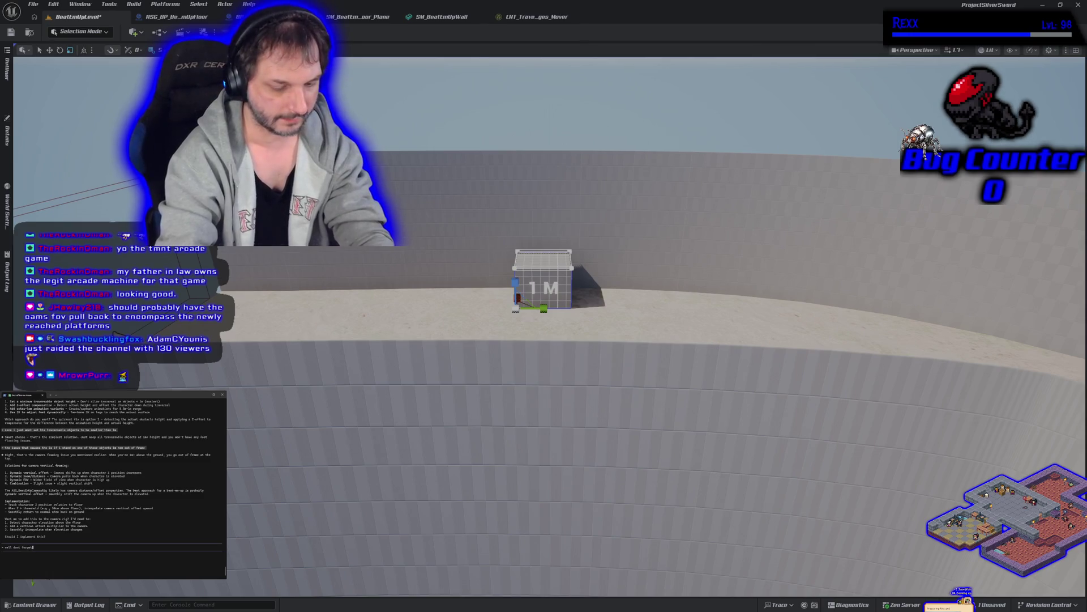
pyautogui.write('s has to work')
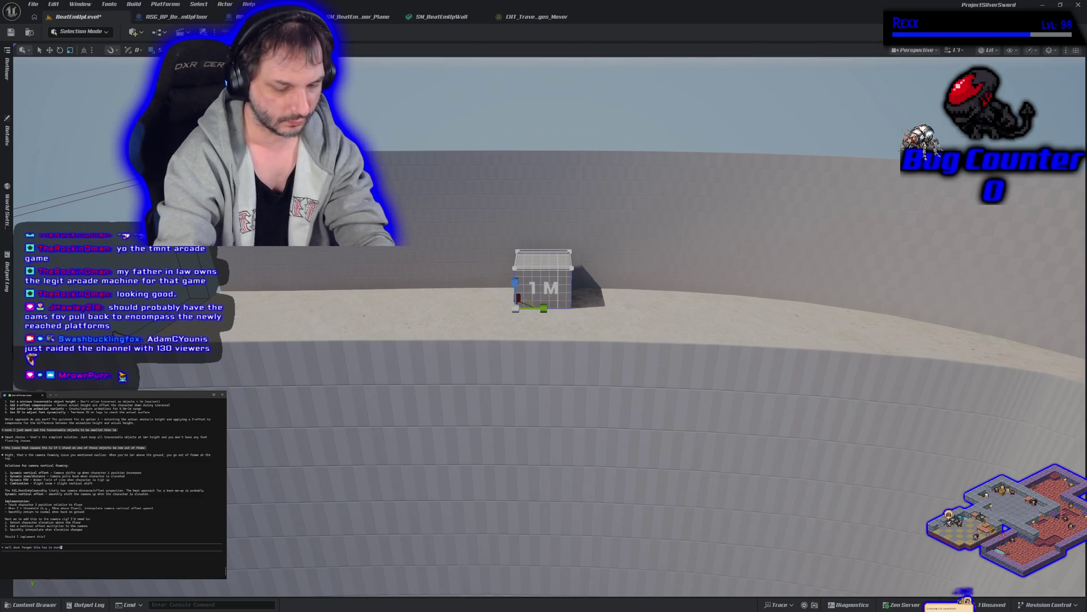
pyautogui.write(' wi 4 player mod')
pyautogui.press('Return')
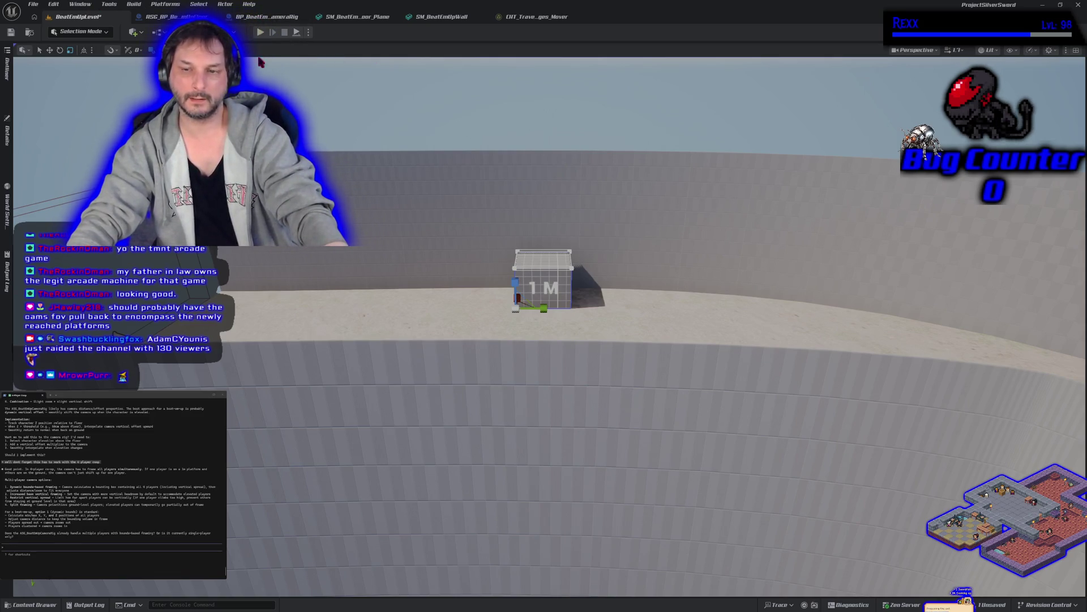
# Run a second play test climbing onto the 1 M block, walk around on it, then end the session.
pyautogui.click(260, 32)
pyautogui.press('w')
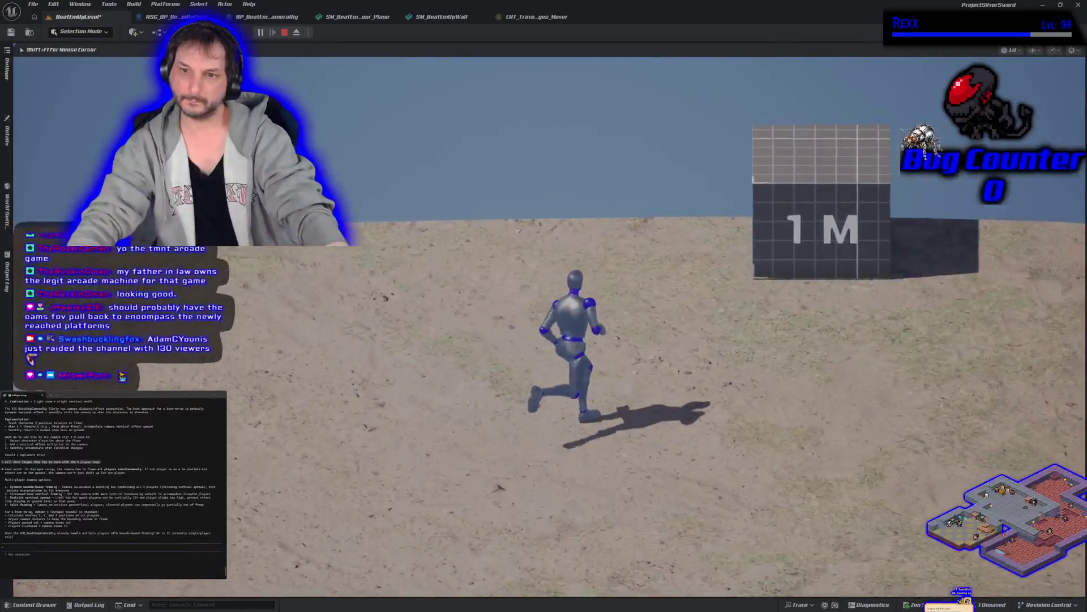
pyautogui.press('space')
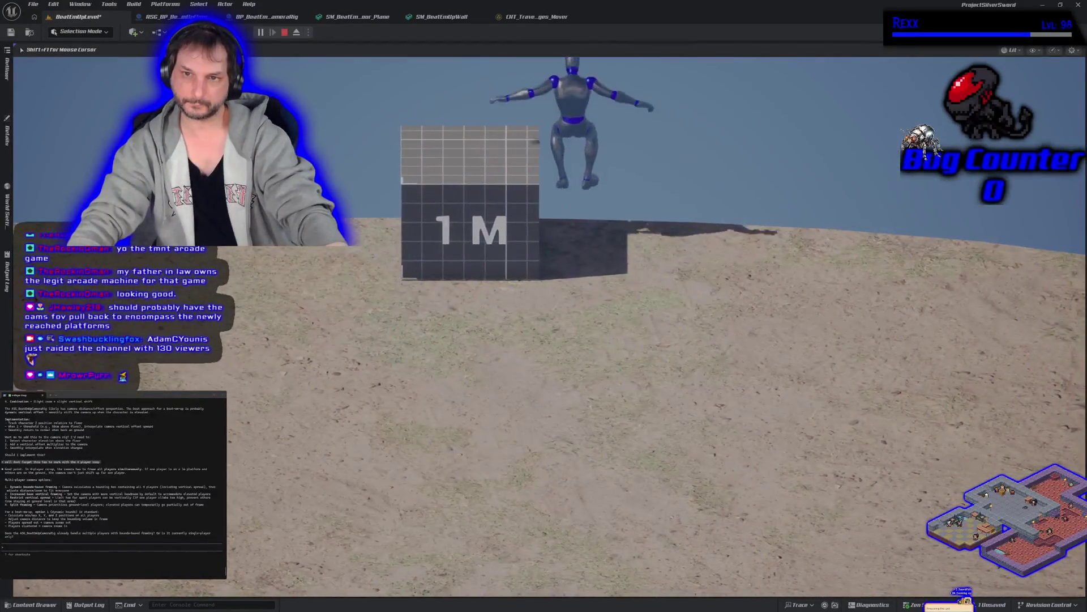
pyautogui.press('space')
pyautogui.press('s')
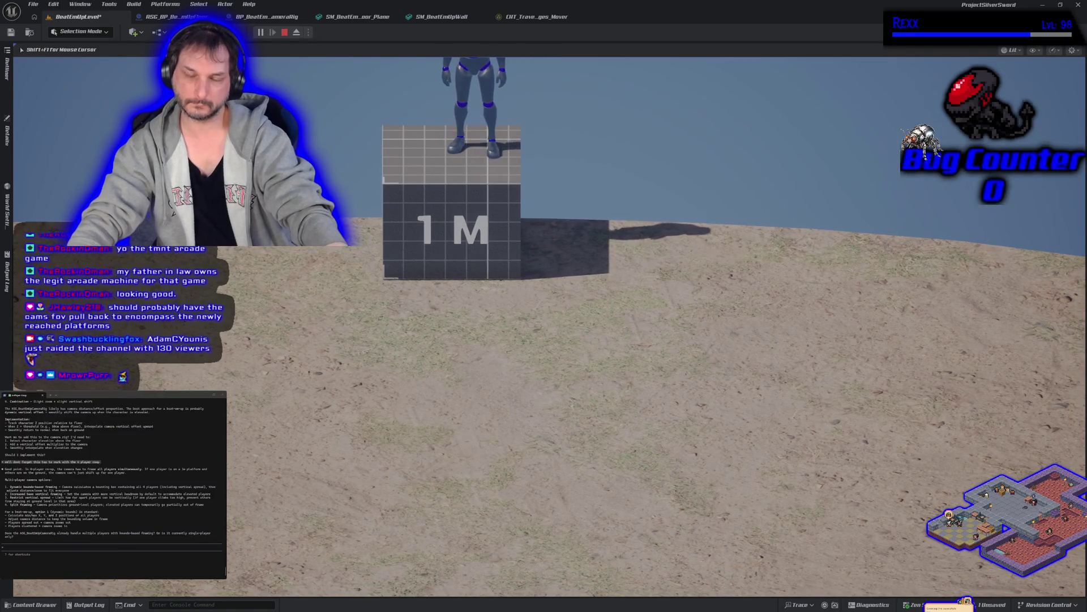
pyautogui.press('d')
pyautogui.press('w')
pyautogui.press('s')
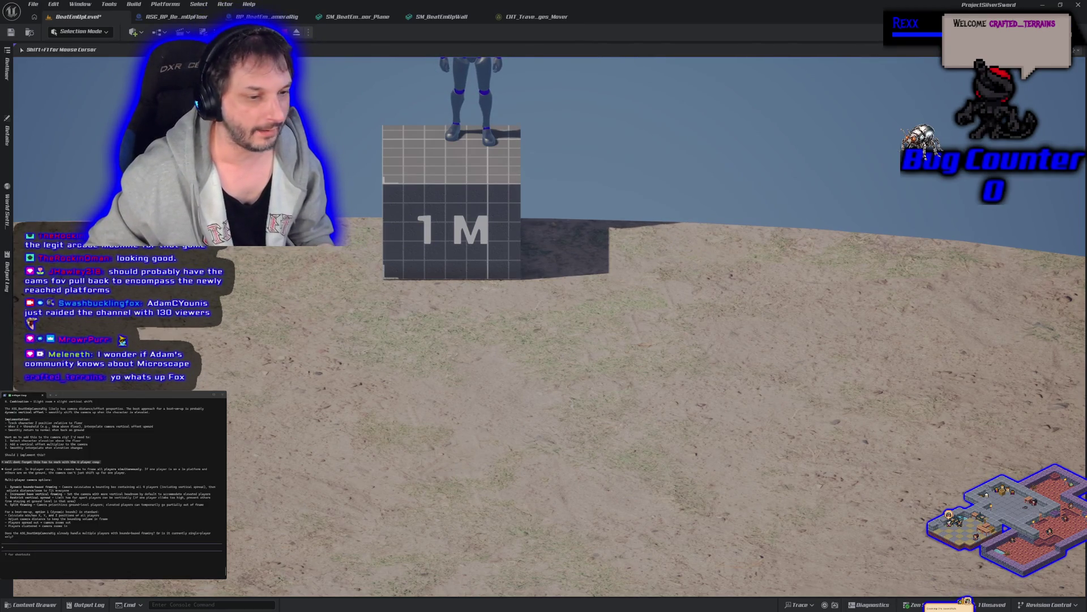
pyautogui.press('Escape')
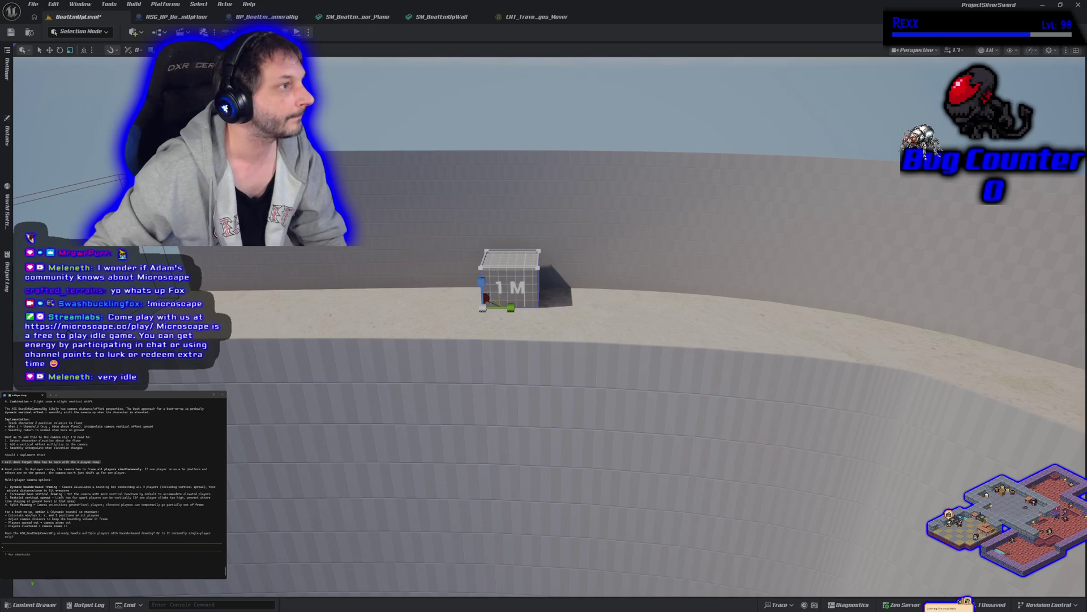
# Bring up a browser window on the Microscape game page and maximize it.
pyautogui.hotkey('alt', 'Tab')
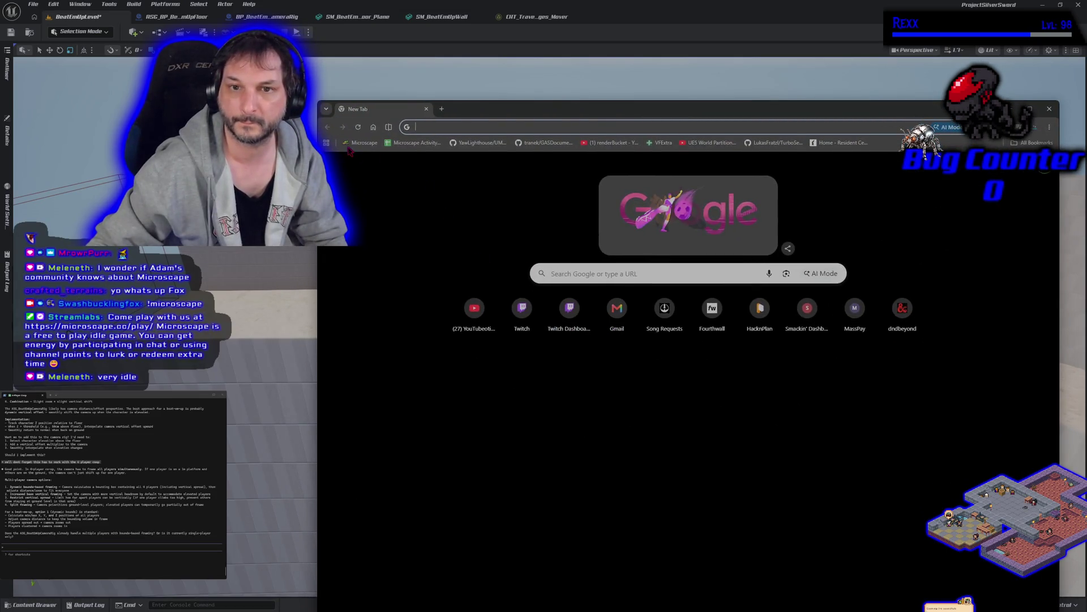
pyautogui.click(357, 143)
pyautogui.doubleClick(568, 110)
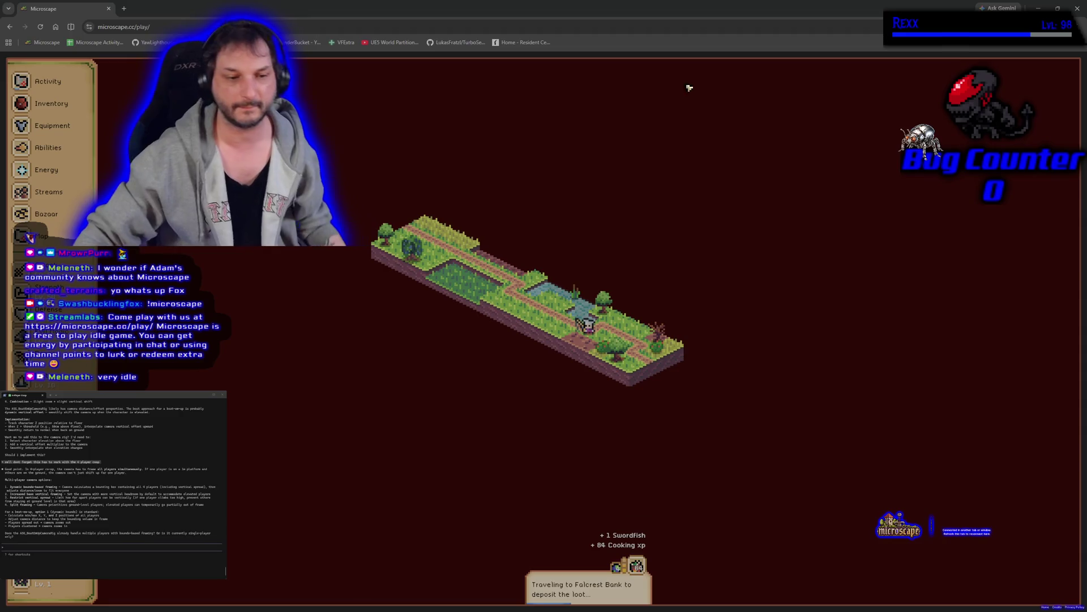
# Browse the Energy, Inventory and Activity panels, then bring up the cook character's details.
pyautogui.click(54, 173)
pyautogui.click(58, 110)
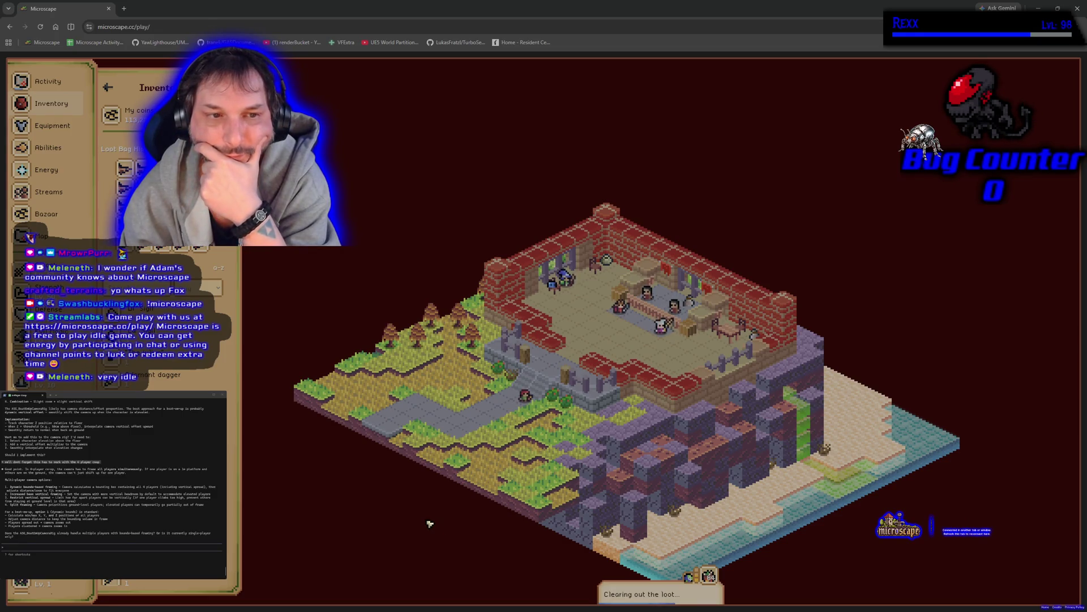
pyautogui.click(44, 83)
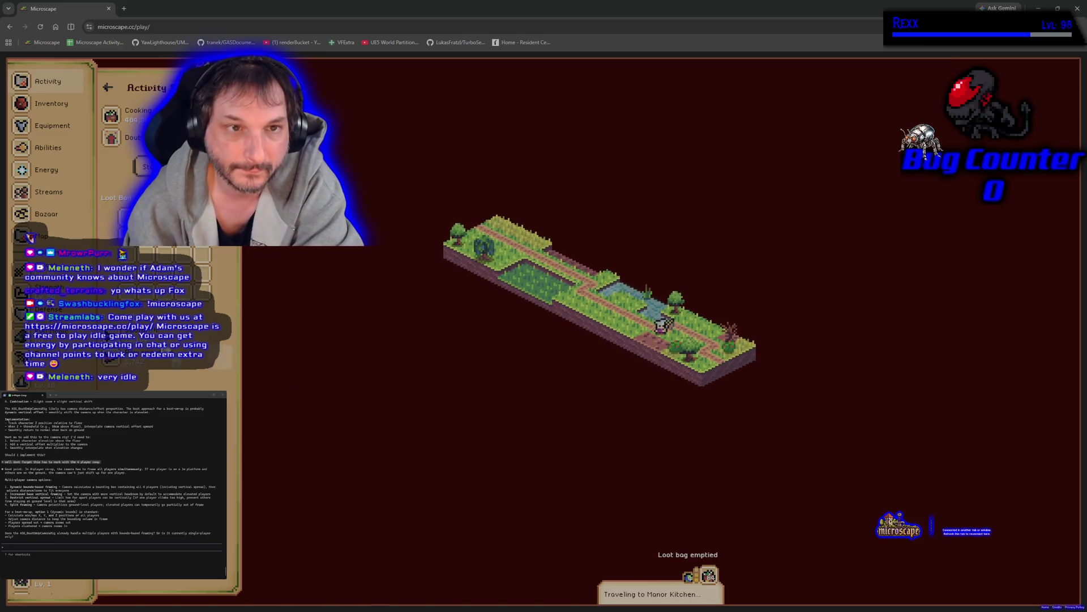
pyautogui.click(44, 109)
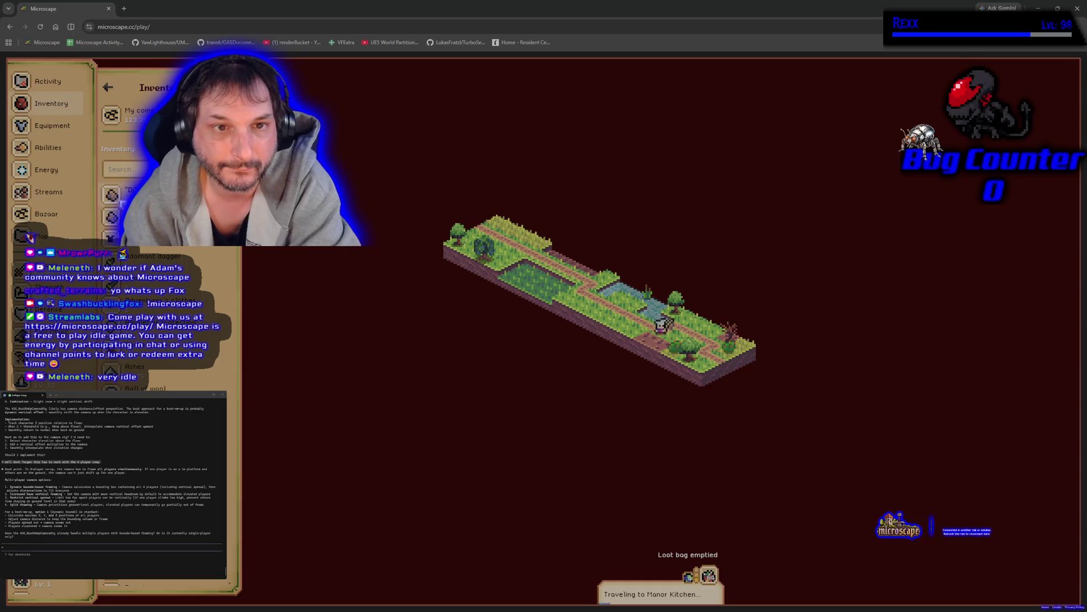
pyautogui.click(46, 103)
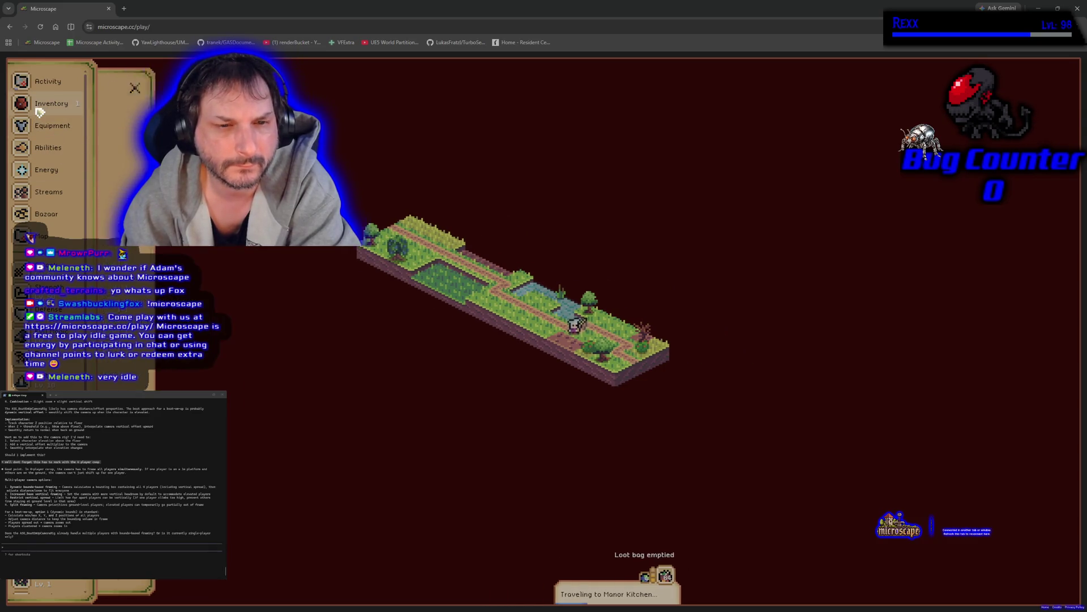
pyautogui.click(47, 102)
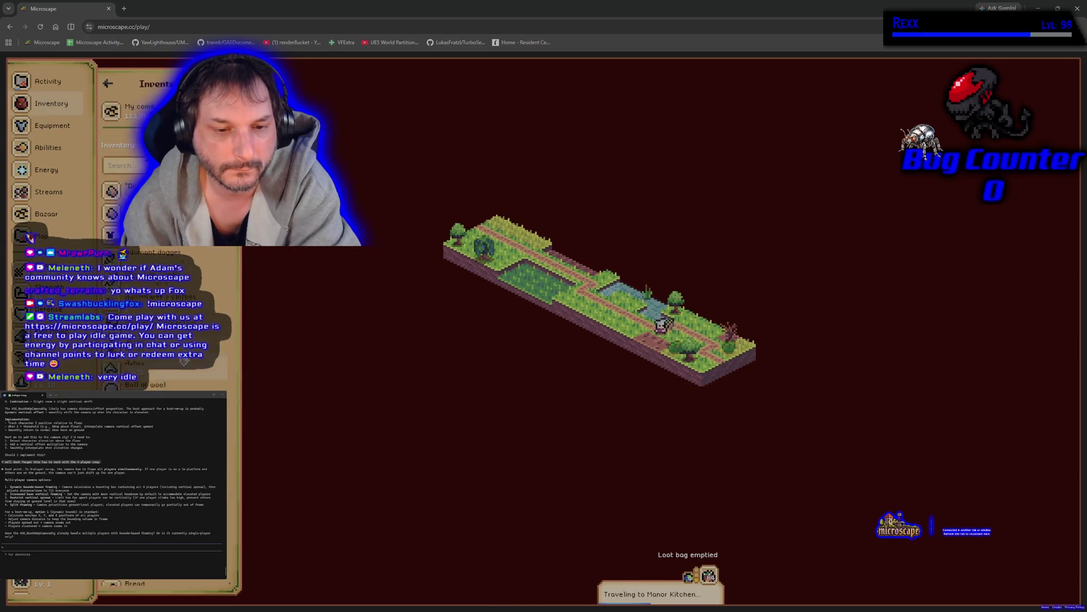
pyautogui.scroll(-3, 161, 323)
pyautogui.scroll(-3, 162, 322)
pyautogui.scroll(-3, 162, 324)
pyautogui.scroll(-3, 161, 323)
pyautogui.scroll(-3, 161, 322)
pyautogui.scroll(-2, 161, 323)
pyautogui.scroll(-3, 162, 323)
pyautogui.scroll(-2, 161, 323)
pyautogui.scroll(-1, 162, 323)
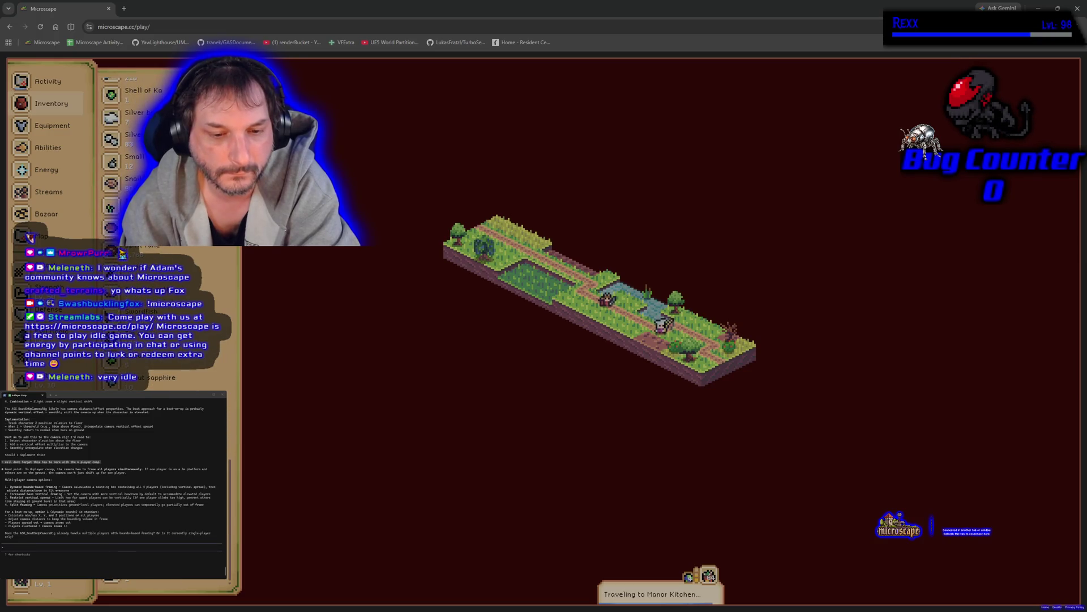
pyautogui.scroll(2, 161, 324)
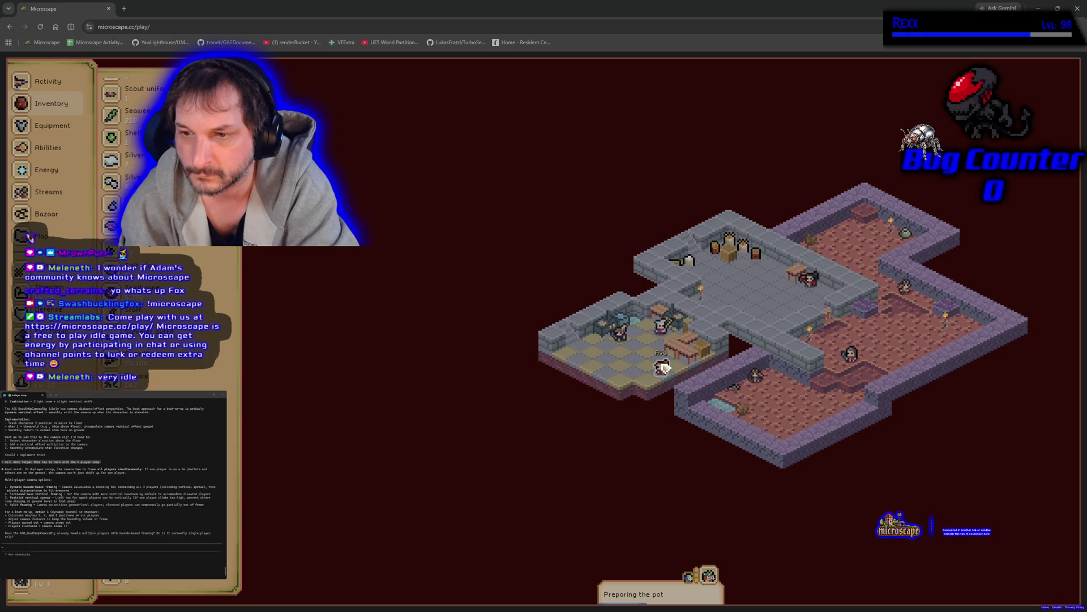
pyautogui.click(663, 368)
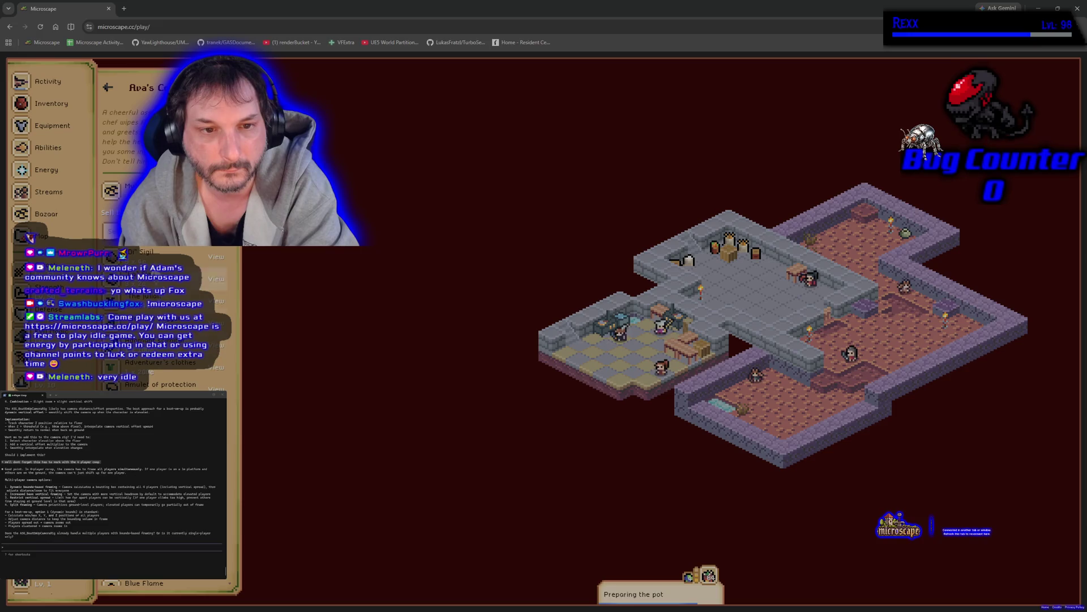
pyautogui.write('swordfish')
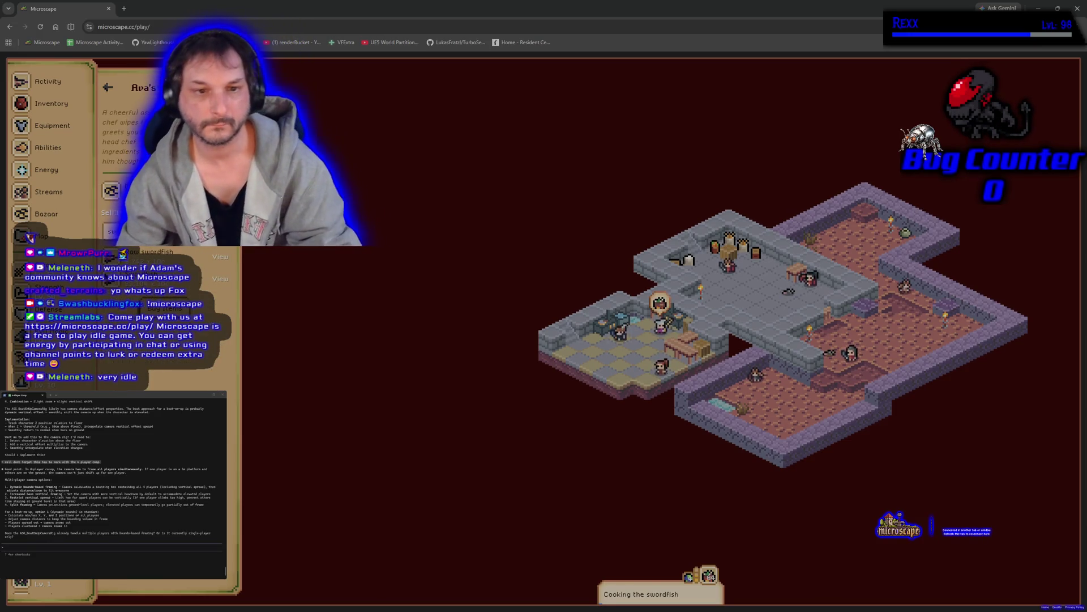
# Sell 10000 raw swordfish for 100,000 coins and close the game window.
pyautogui.click(219, 255)
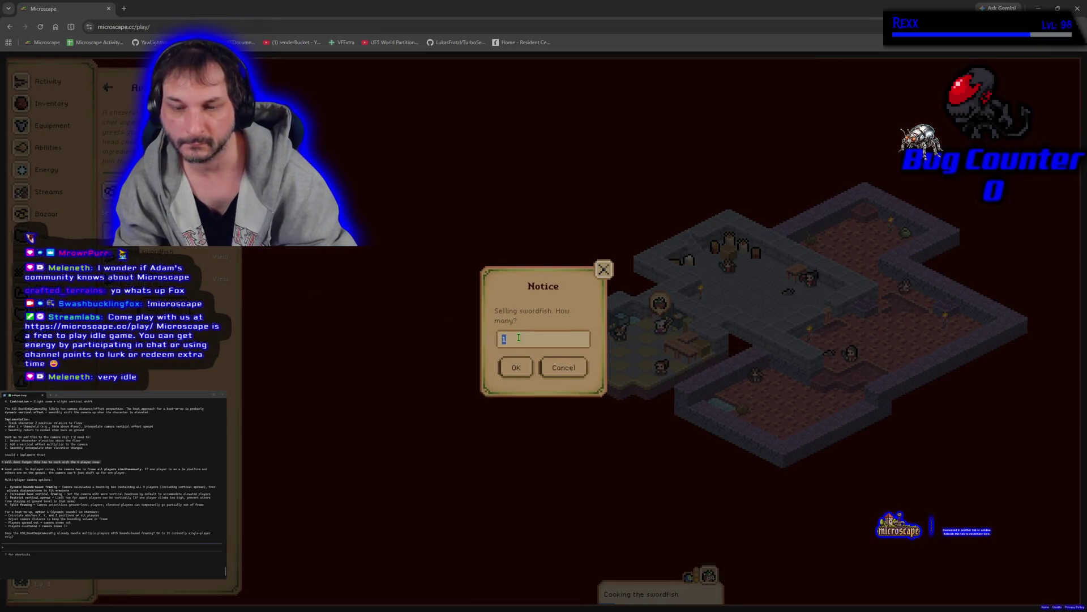
pyautogui.write('0000')
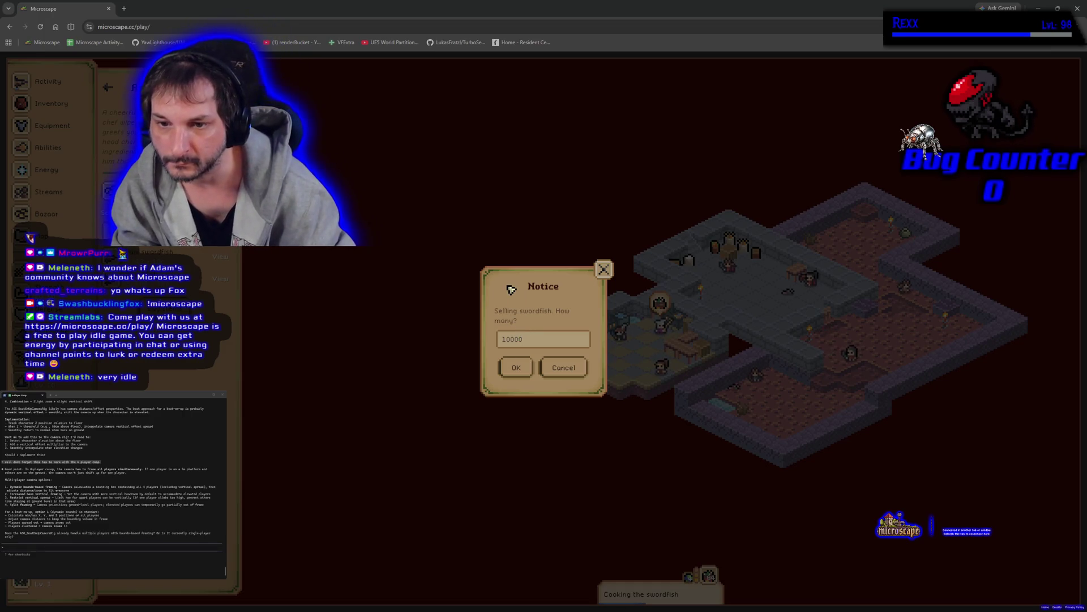
pyautogui.click(512, 368)
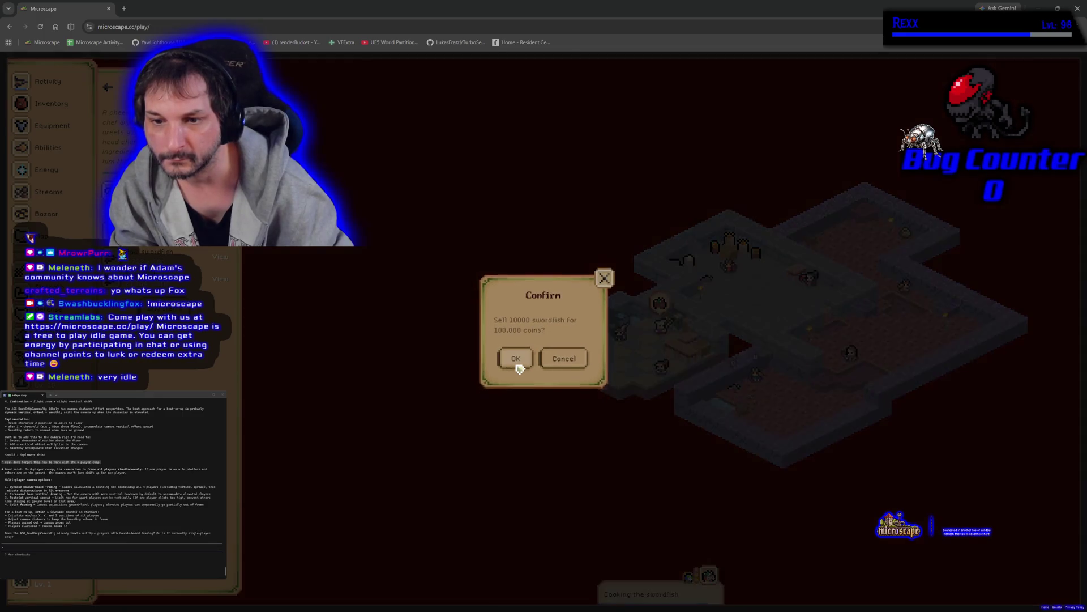
pyautogui.click(518, 367)
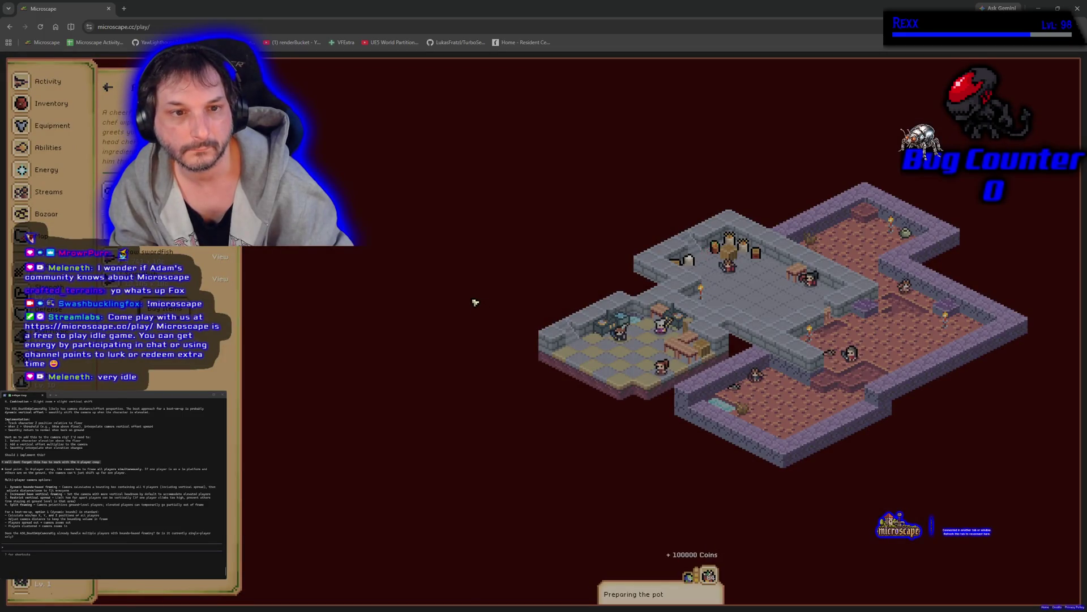
pyautogui.click(108, 9)
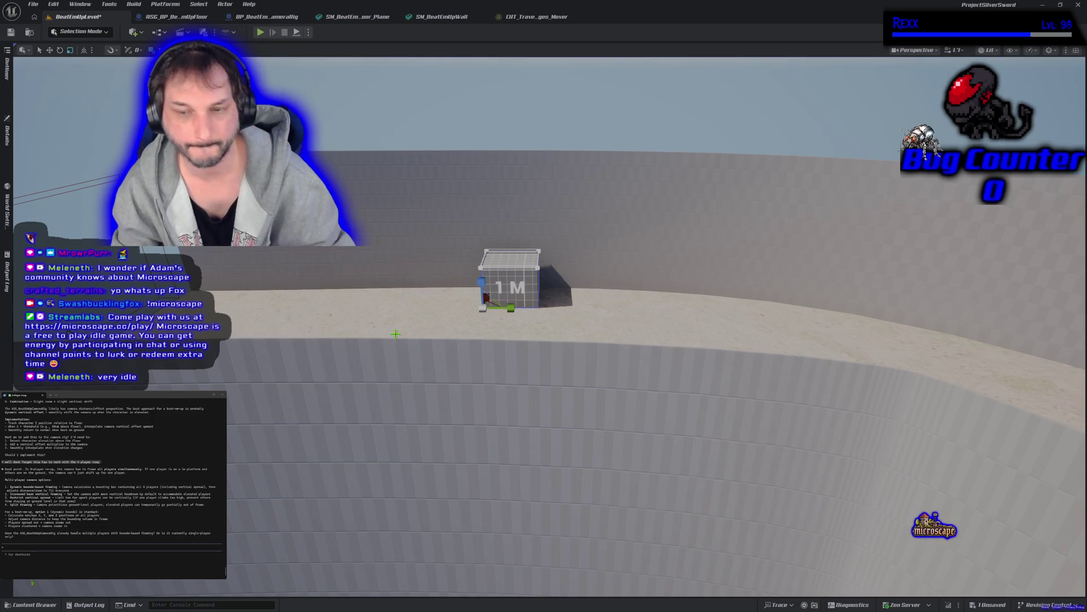
pyautogui.scroll(5, 544, 340)
pyautogui.scroll(-5, 544, 341)
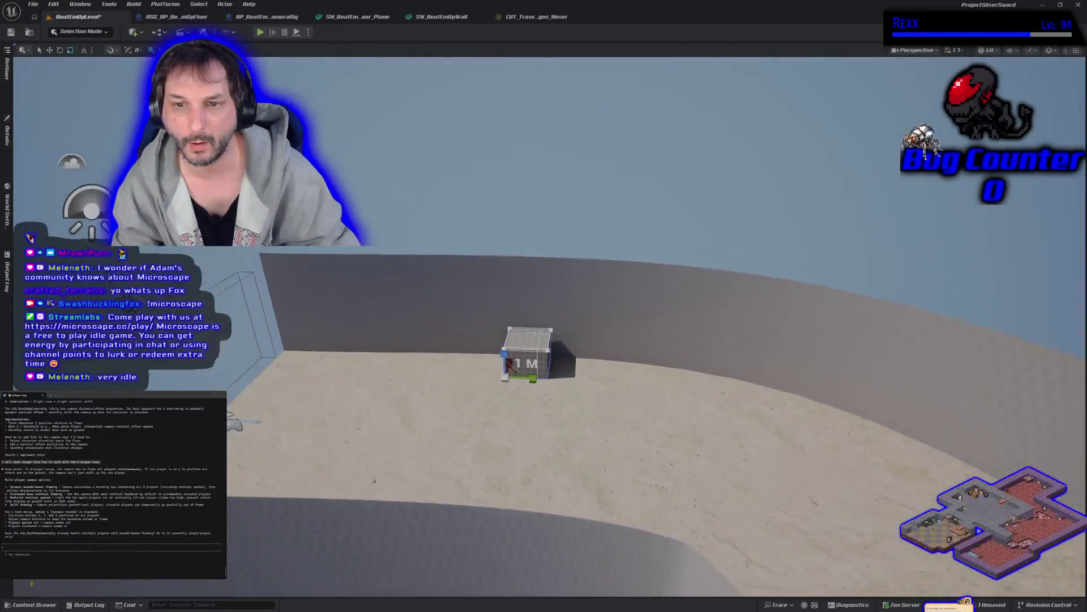
# Look around the 1 M box in the viewport, then switch to the GitHub Desktop changes window.
pyautogui.press('d')
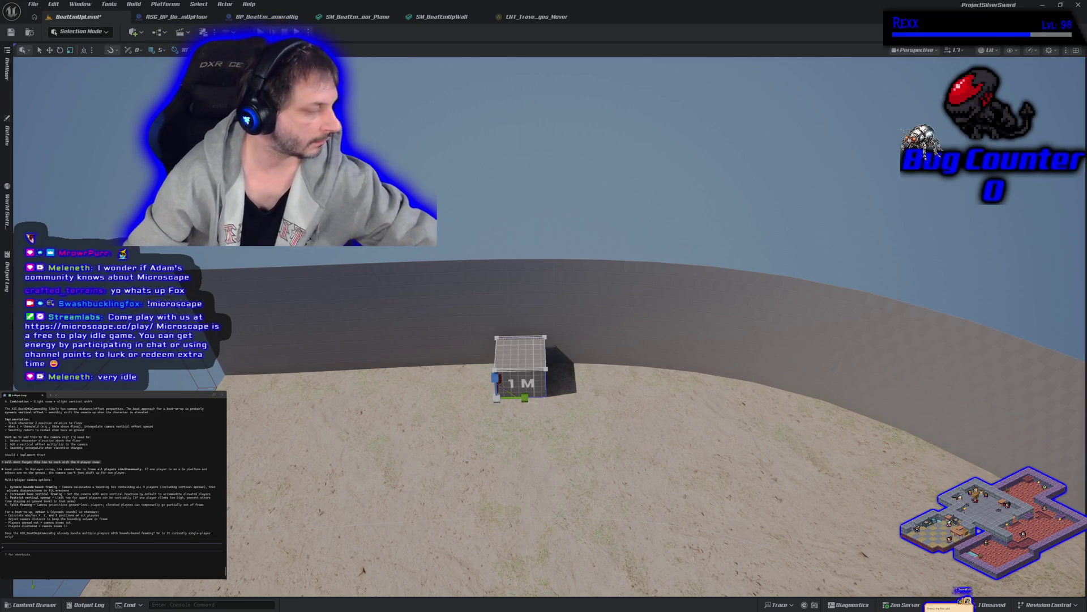
pyautogui.hotkey('alt', 'Tab')
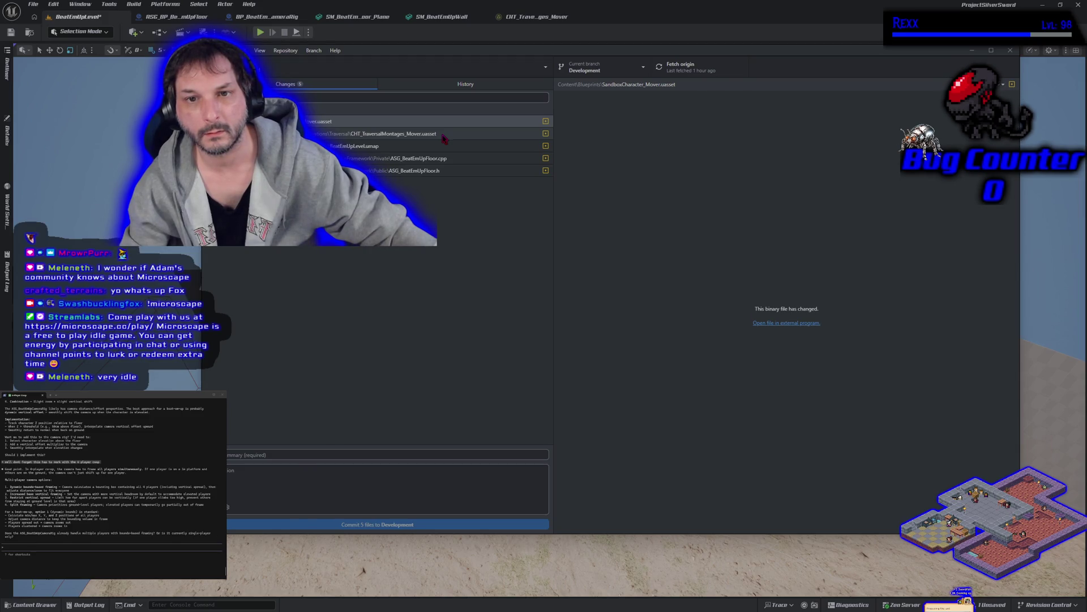
# Write the commit summary and commit the five changed files to Development.
pyautogui.click(389, 453)
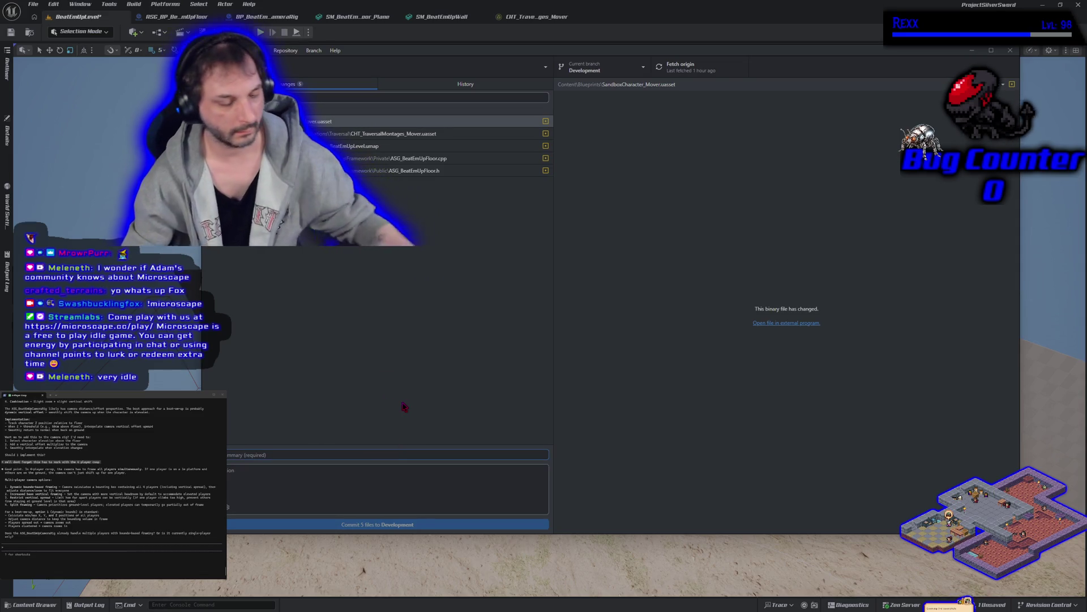
pyautogui.write('m')
pyautogui.write('ow and cap')
pyautogui.write('sule hidden')
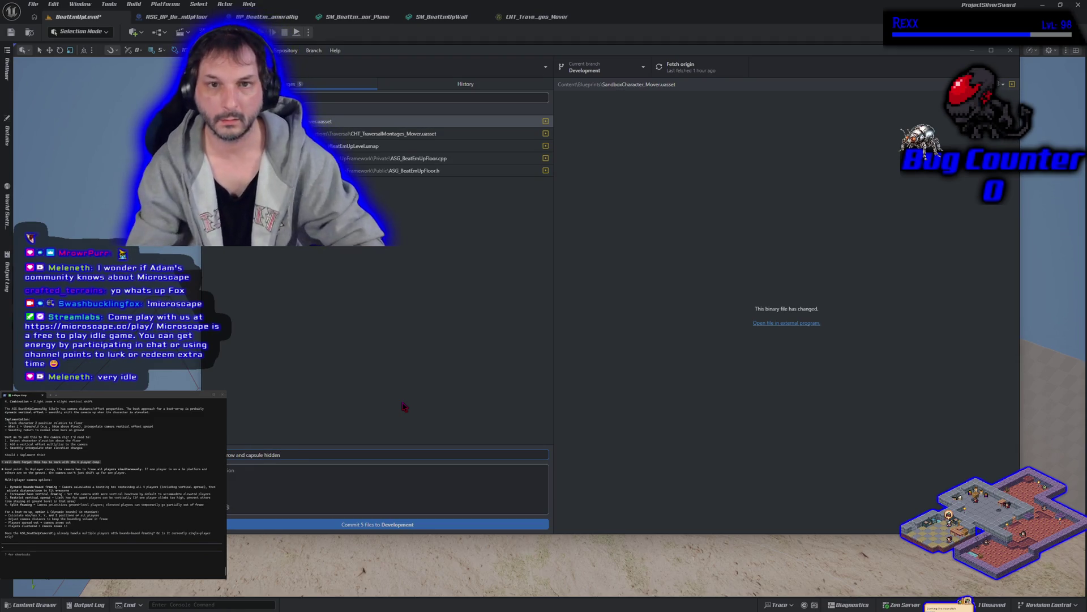
pyautogui.click(426, 524)
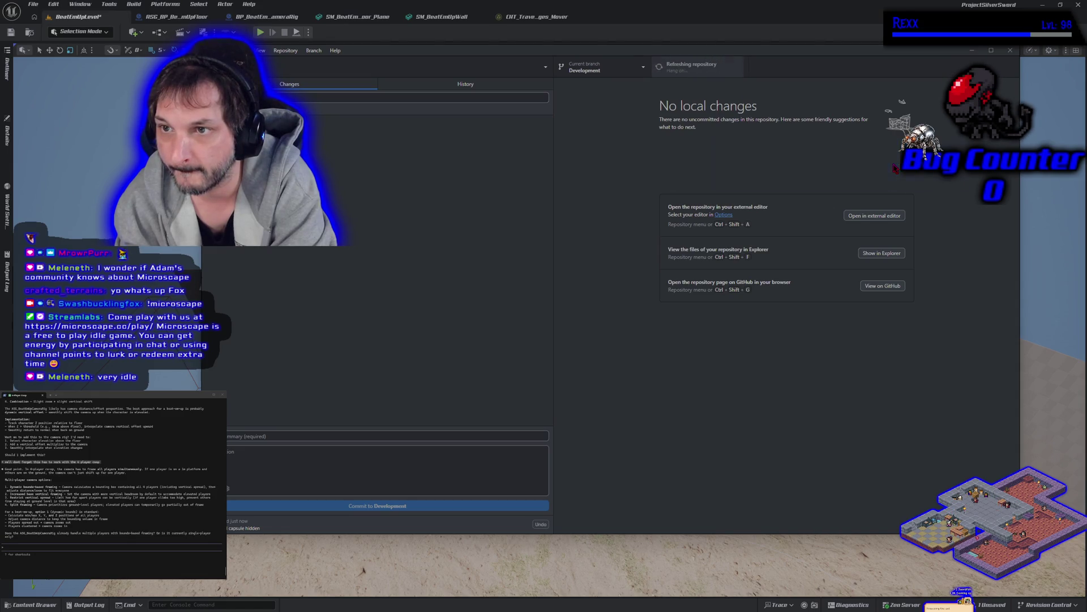
# Switch the current branch from Development to main.
pyautogui.click(599, 68)
pyautogui.click(573, 128)
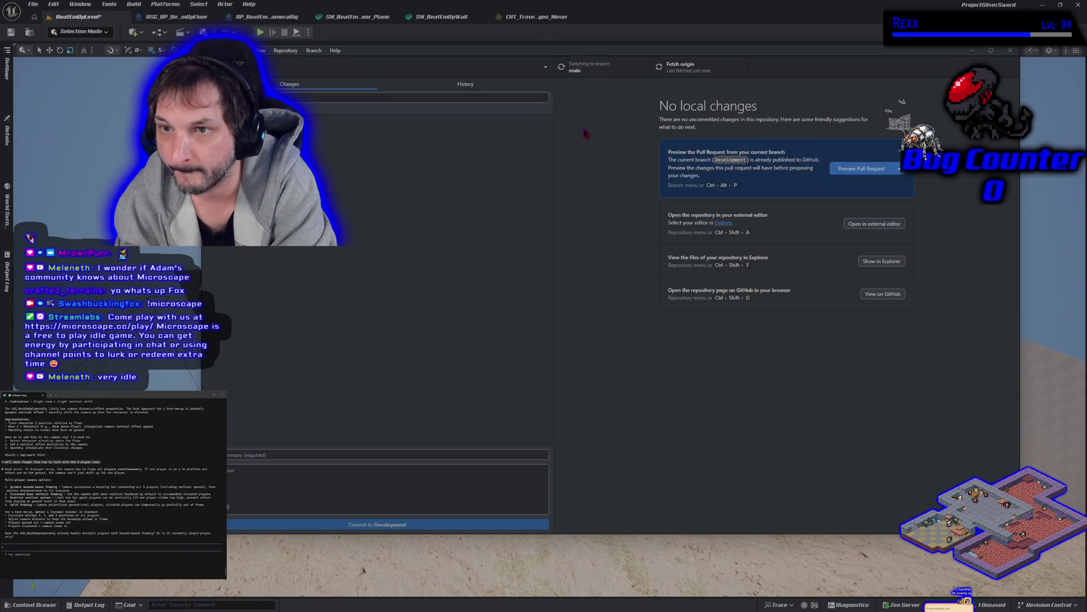
pyautogui.click(313, 51)
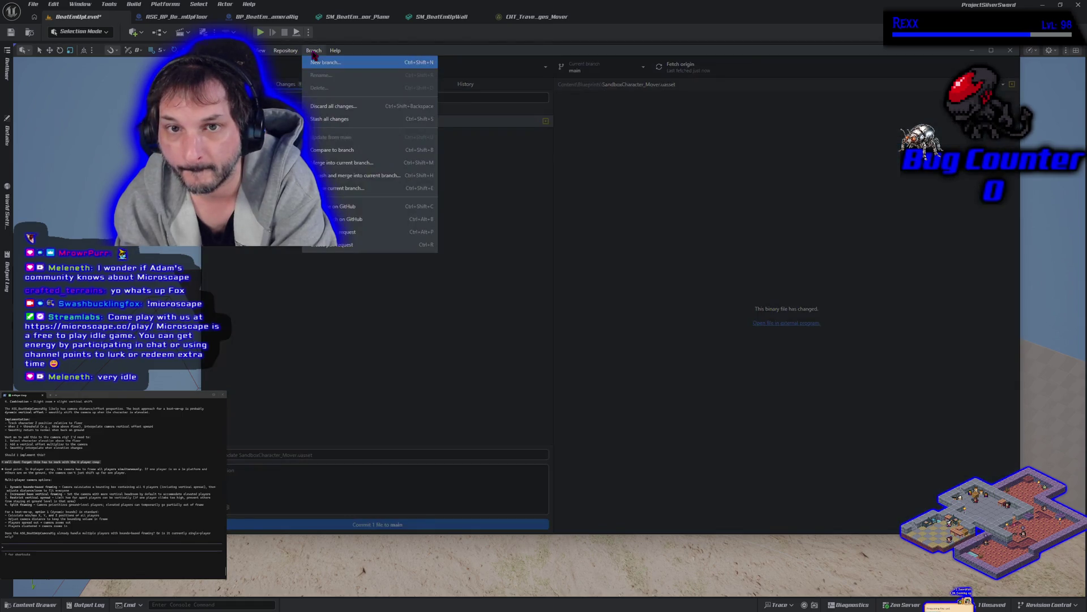
pyautogui.click(346, 165)
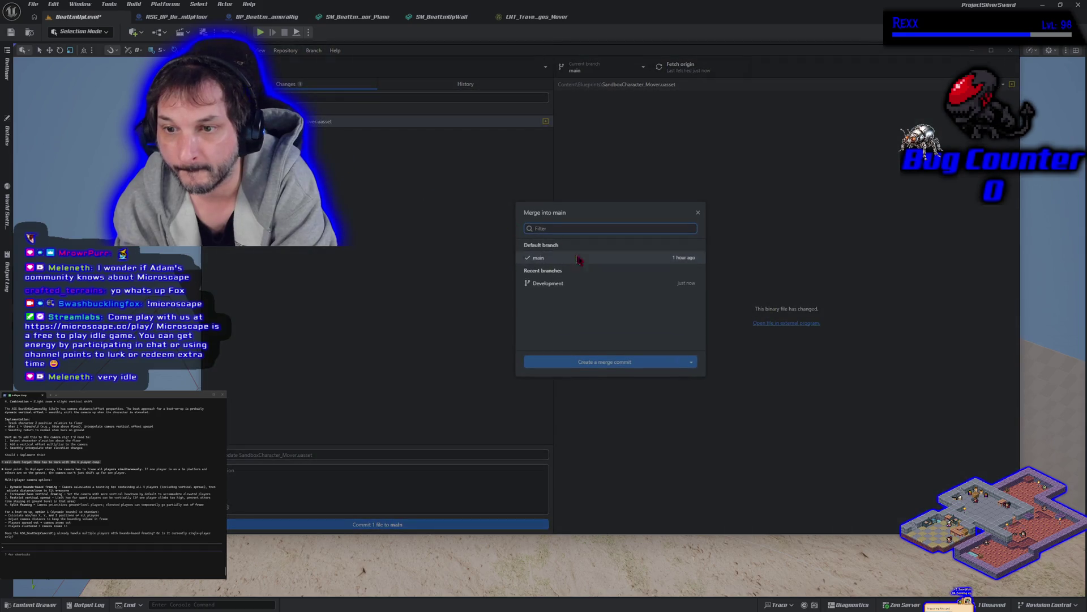
pyautogui.click(615, 374)
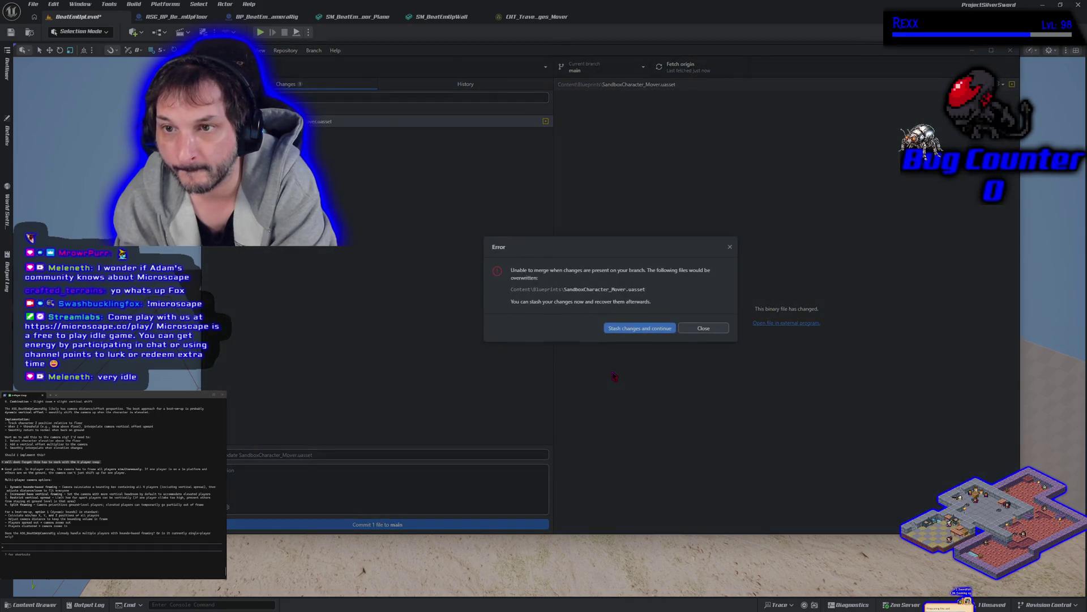
pyautogui.click(717, 329)
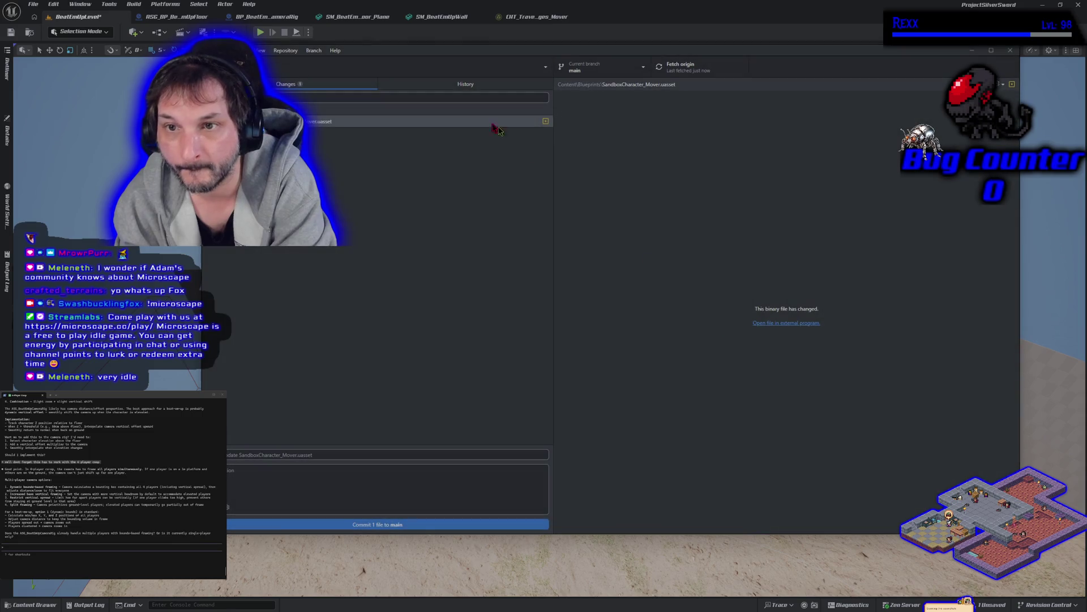
pyautogui.click(344, 122)
pyautogui.rightClick(344, 124)
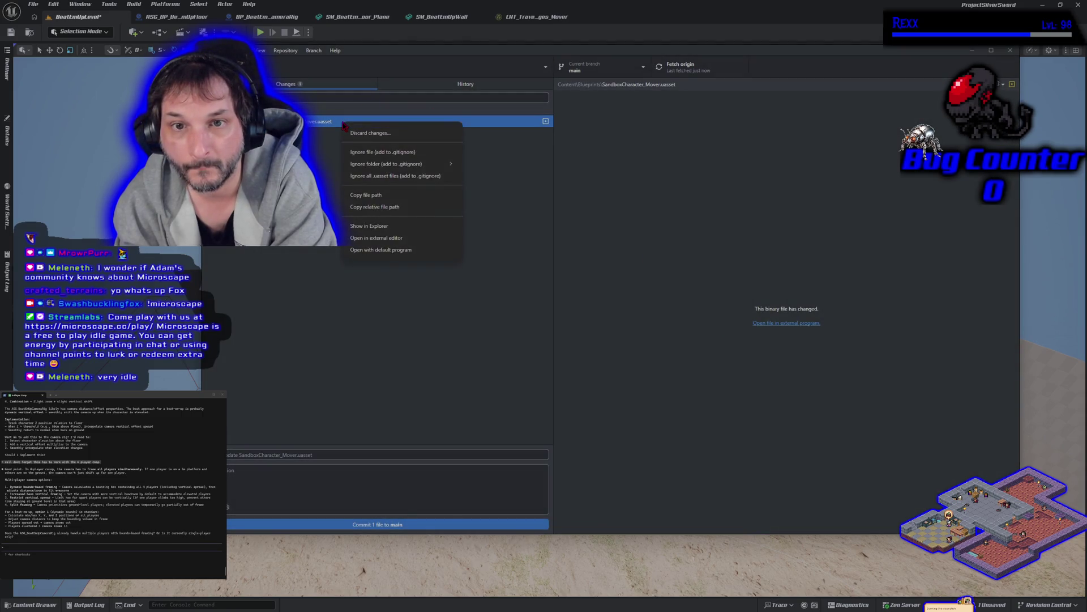
pyautogui.click(349, 129)
pyautogui.click(631, 334)
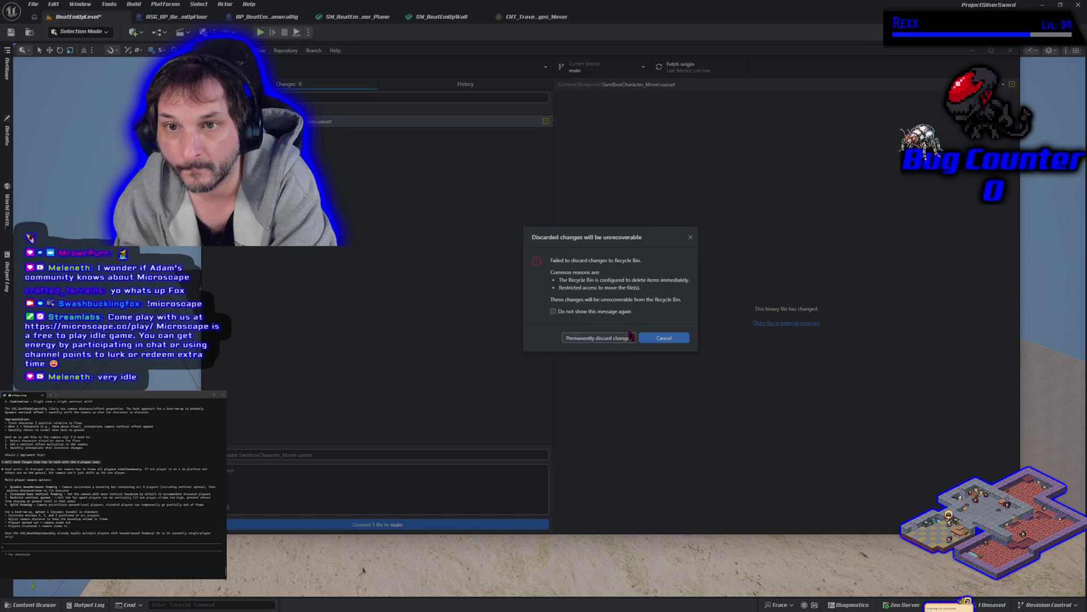
pyautogui.click(625, 339)
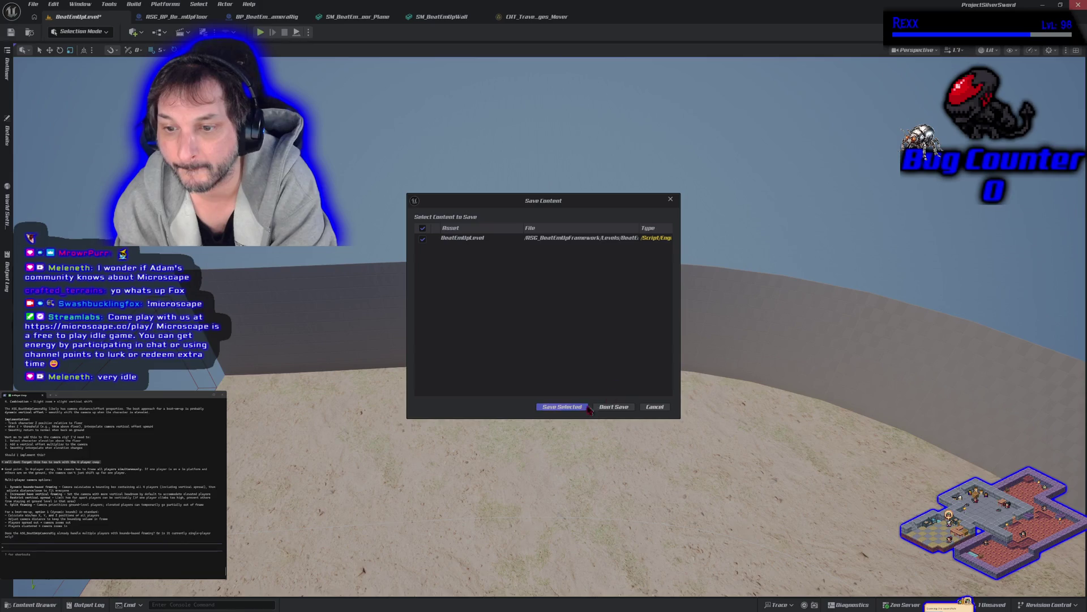
# Save the modified BeatEmUp level in the Save Content dialog as the editor closes.
pyautogui.click(560, 407)
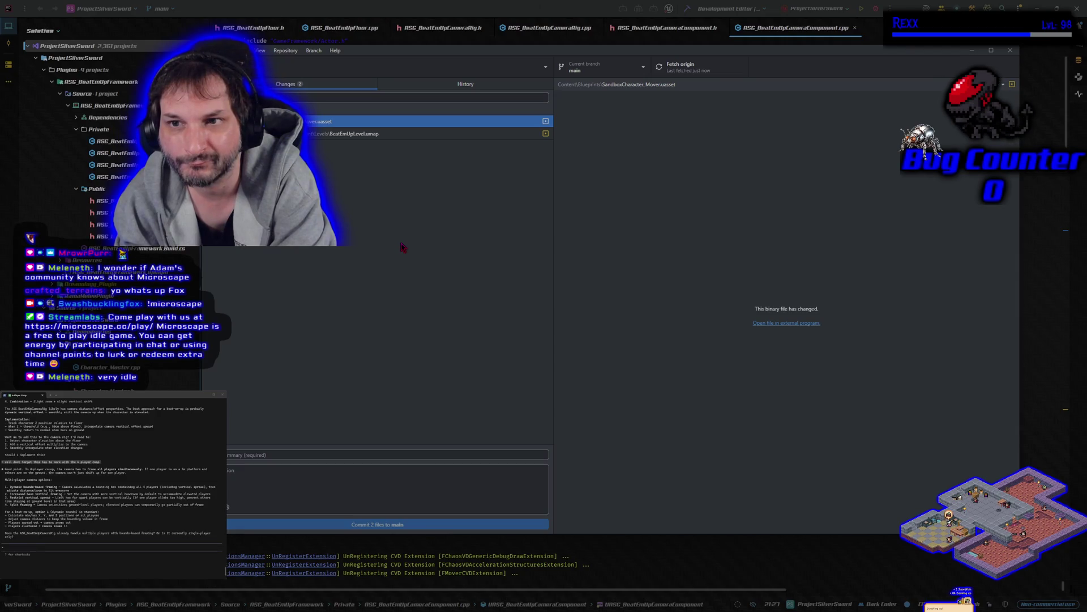
# Discard the local changes to BeatEmUpLevel.umap.
pyautogui.click(373, 134)
pyautogui.rightClick(374, 135)
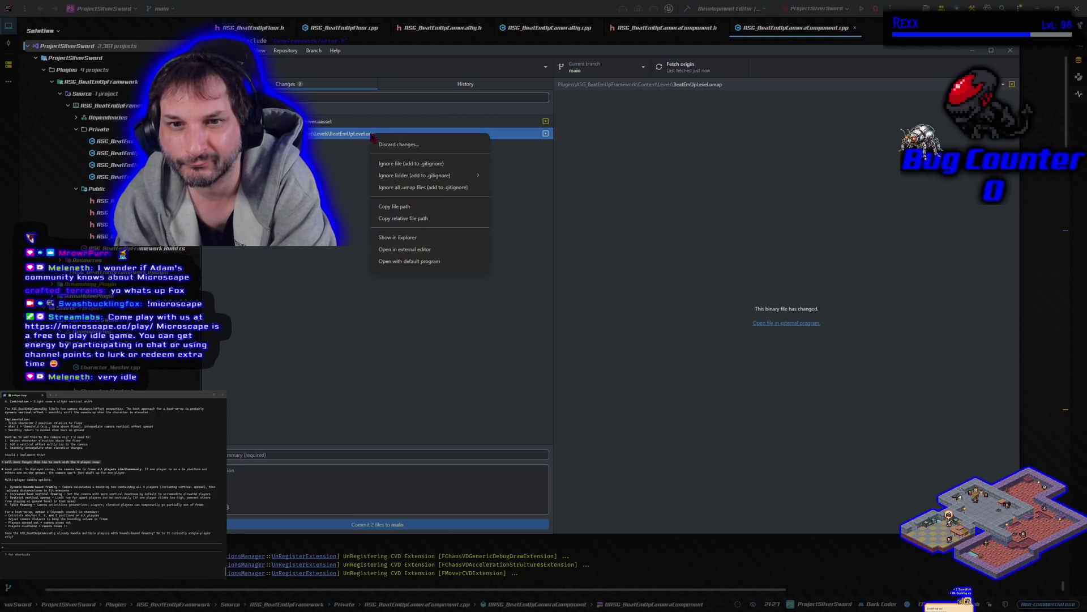
pyautogui.click(397, 145)
pyautogui.click(629, 331)
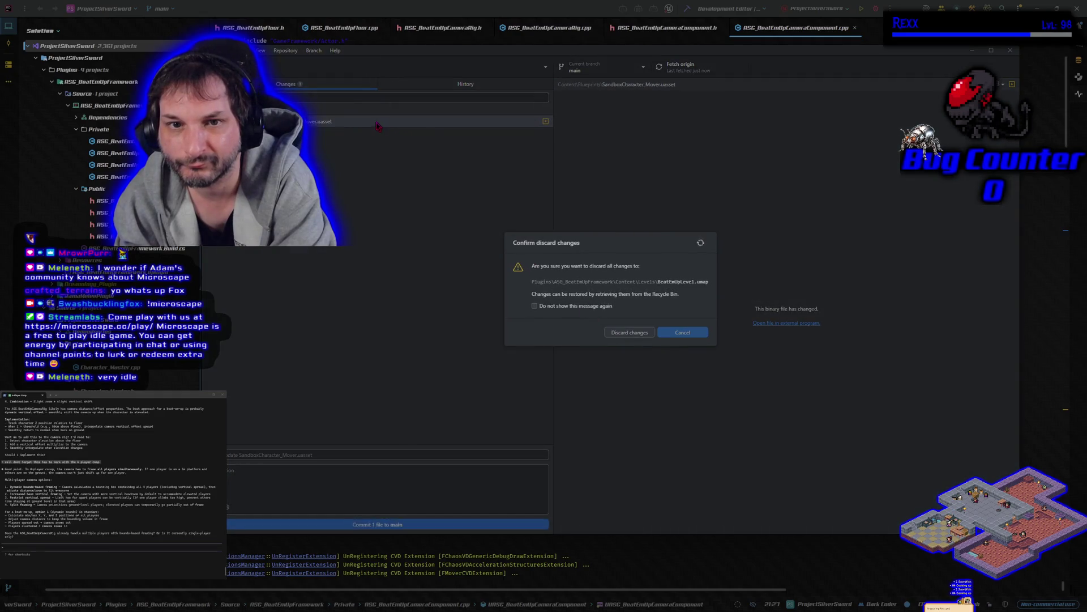
# Discard the Mover .uasset changes, leaving main with no local changes.
pyautogui.rightClick(374, 124)
pyautogui.click(388, 135)
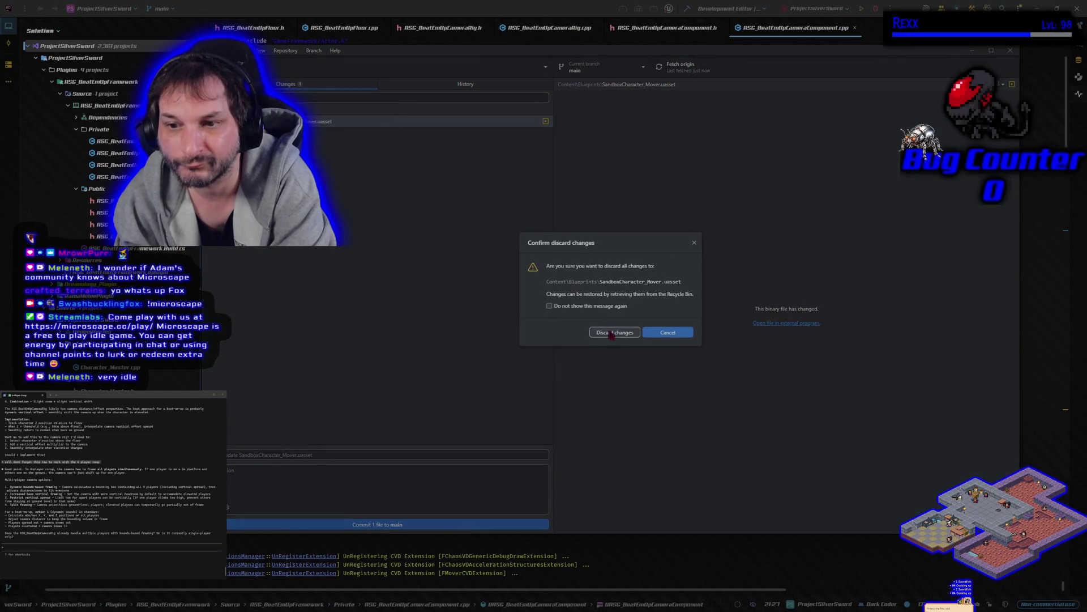
pyautogui.click(619, 332)
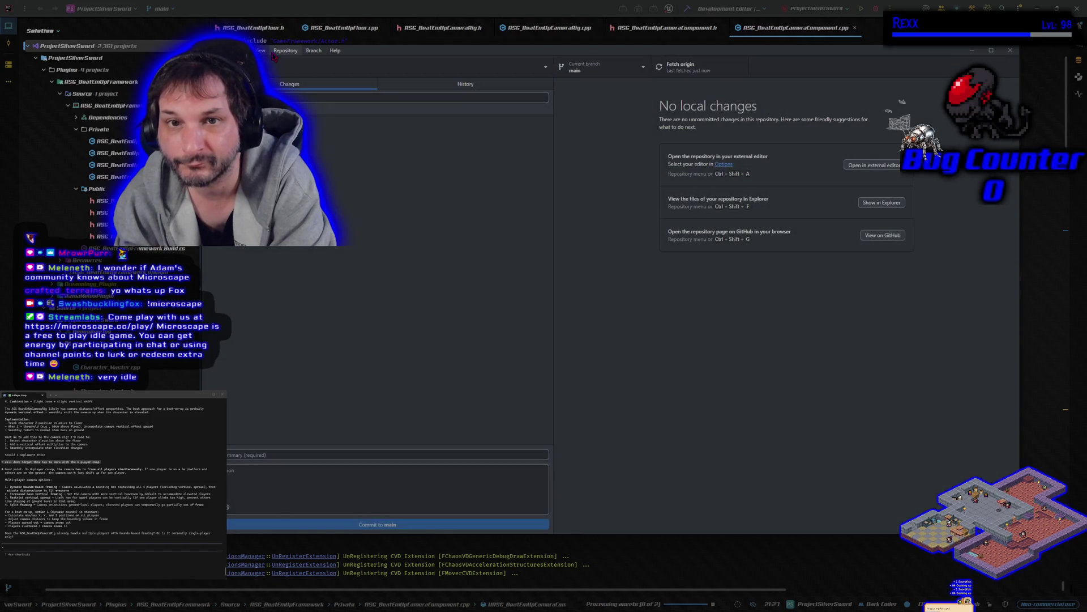
pyautogui.click(314, 50)
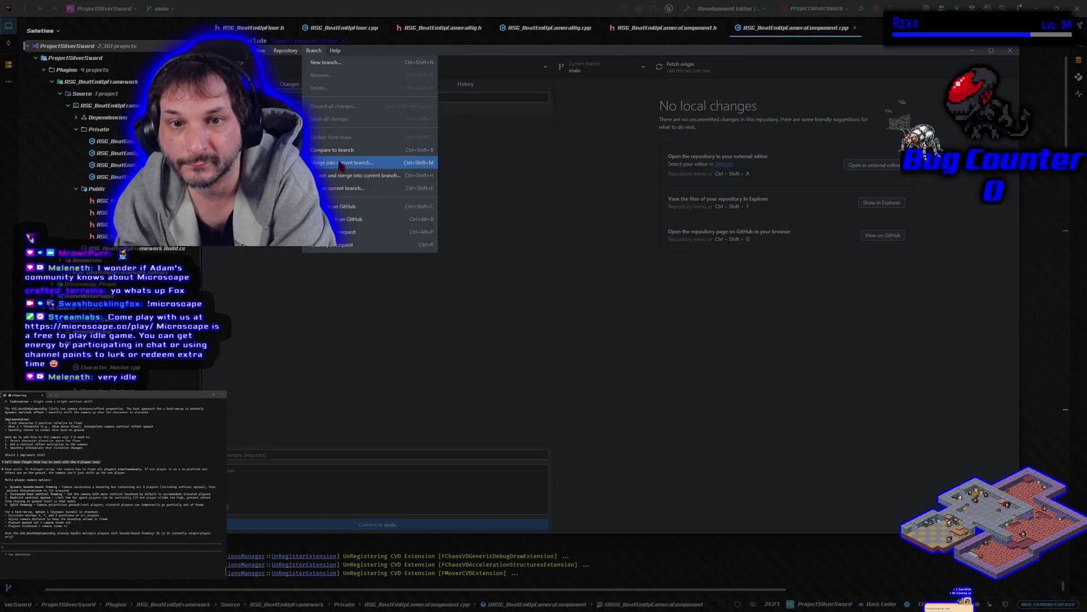
# Merge the Development branch into main with a merge commit.
pyautogui.click(342, 164)
pyautogui.click(548, 283)
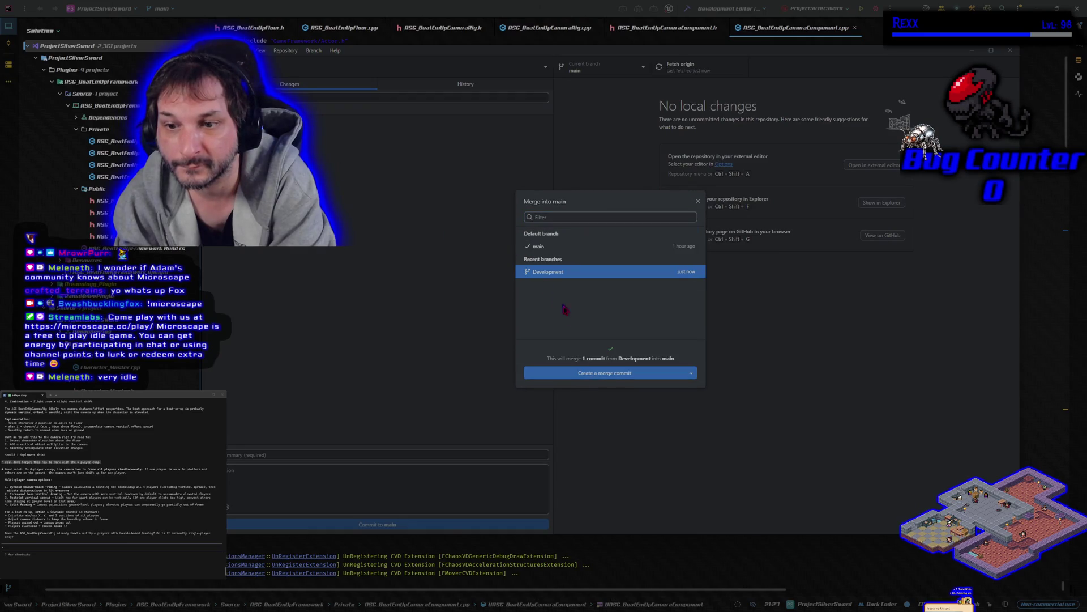
pyautogui.click(601, 378)
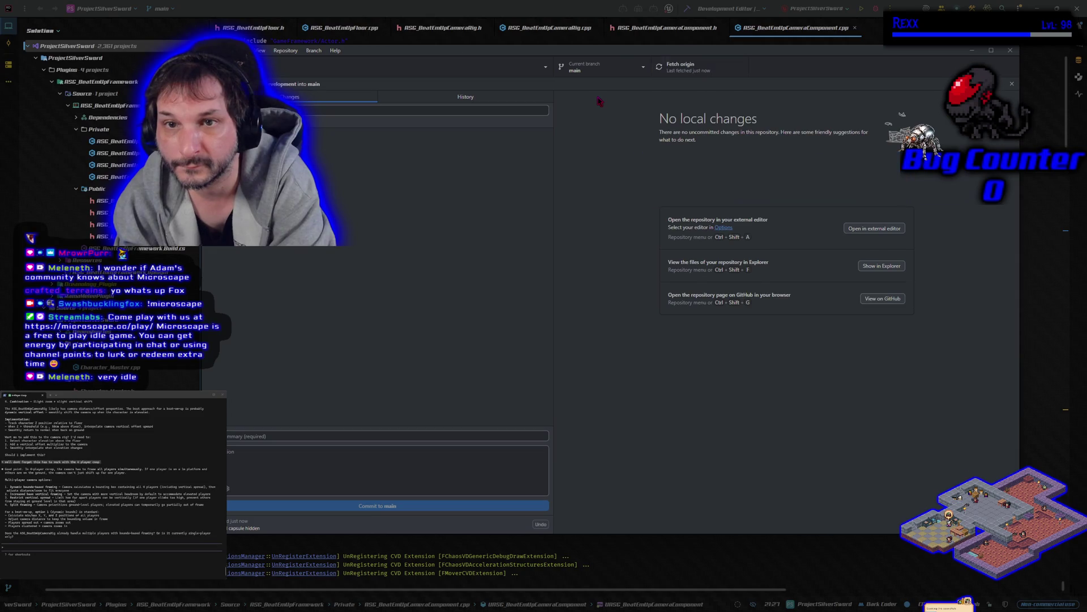
# Switch the current branch back to Development and return to the camera code in Rider.
pyautogui.click(599, 70)
pyautogui.click(592, 155)
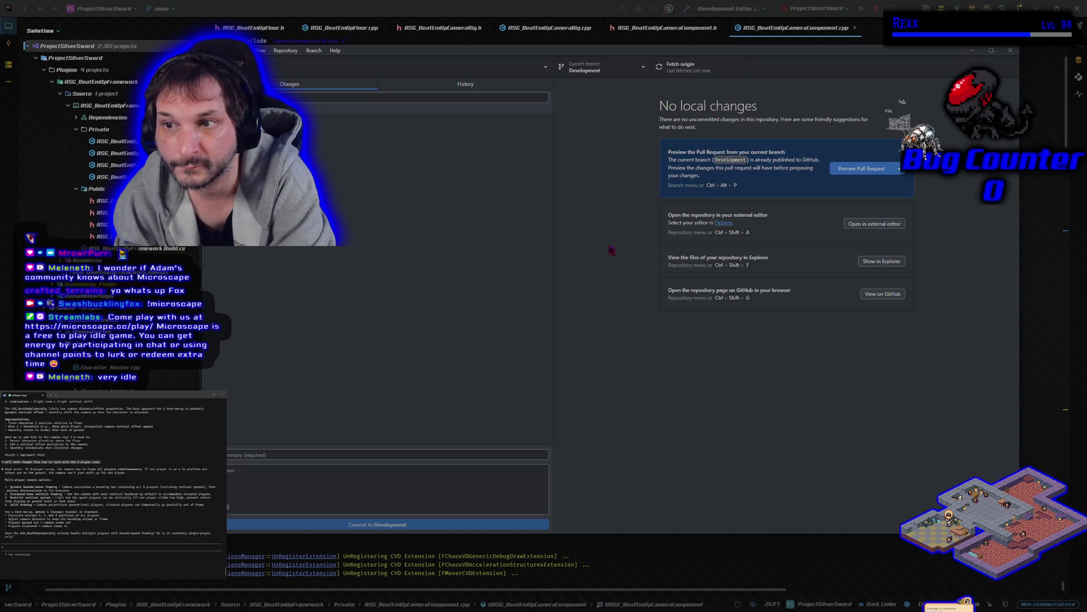
pyautogui.click(875, 10)
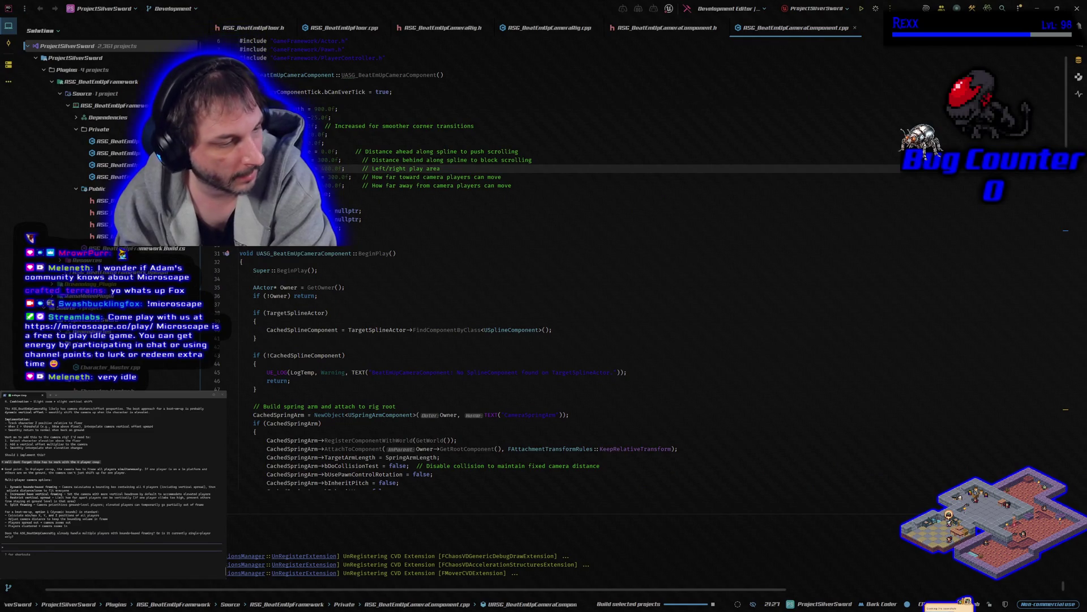
# Launch Unreal Editor from Rider and send the player question to the Claude Code assistant.
pyautogui.hotkey('alt', 'Tab')
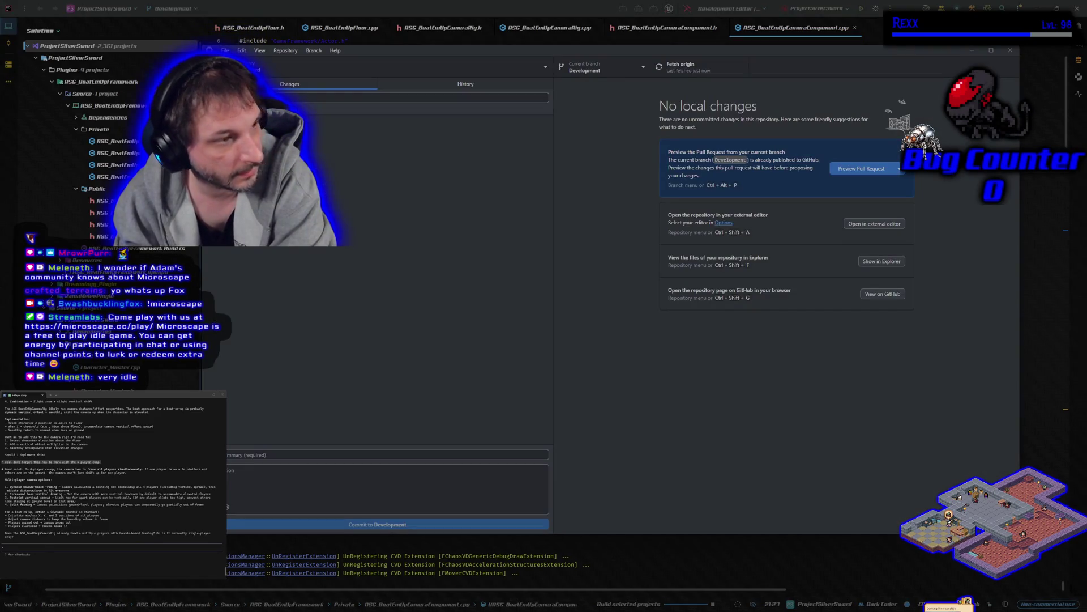
pyautogui.click(998, 57)
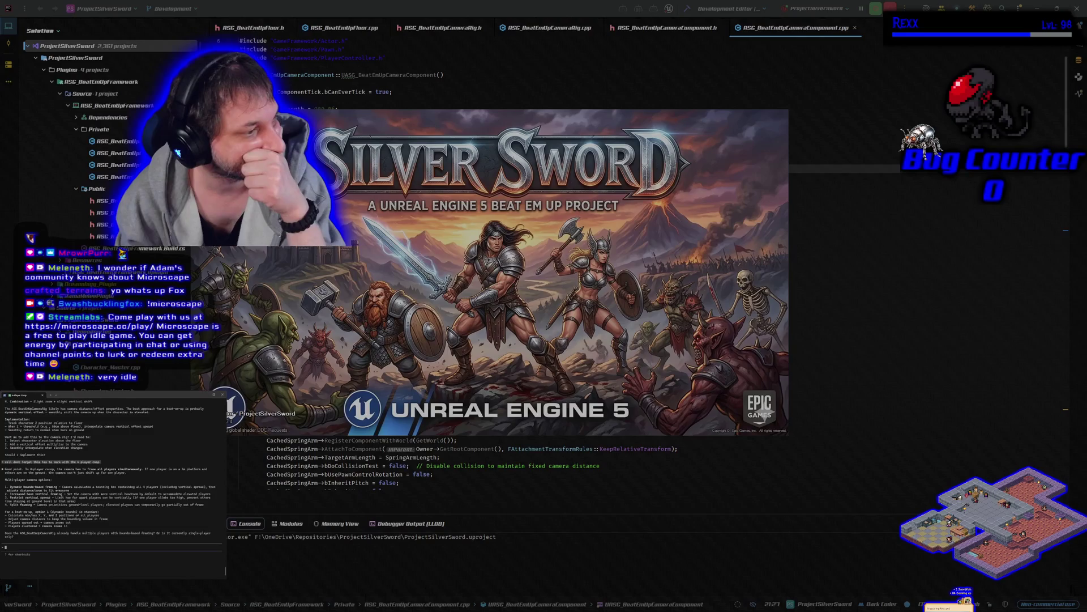
pyautogui.write('I need th')
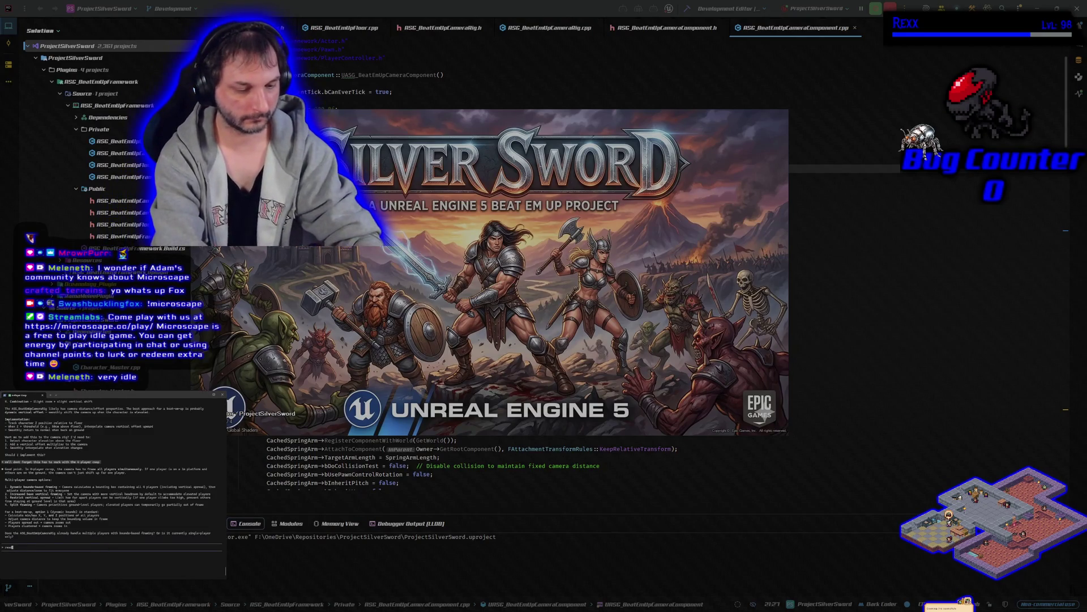
pyautogui.write('e entire player')
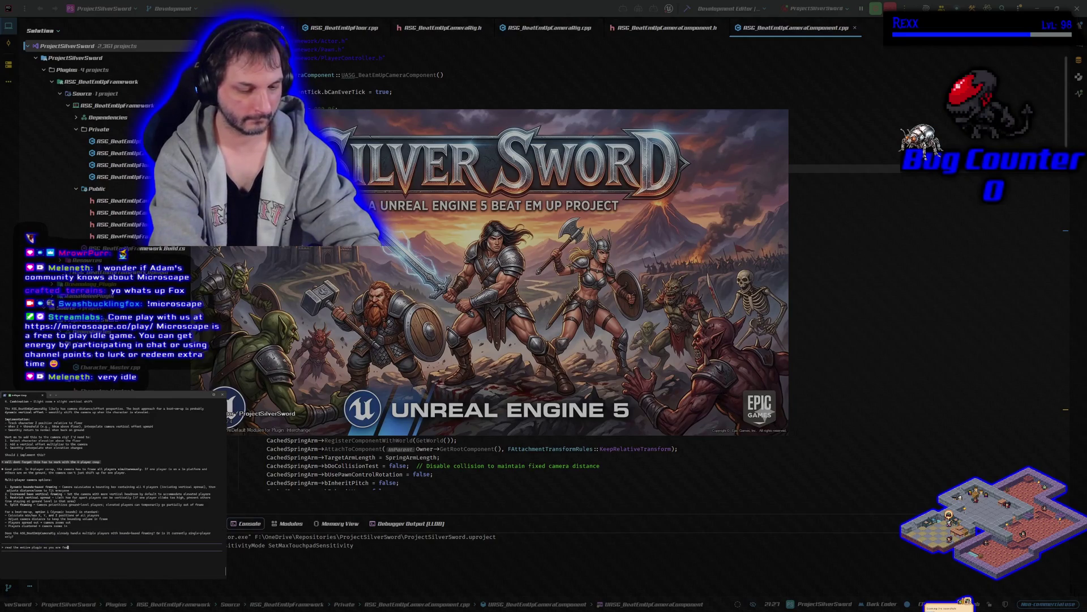
pyautogui.write('miliar with it')
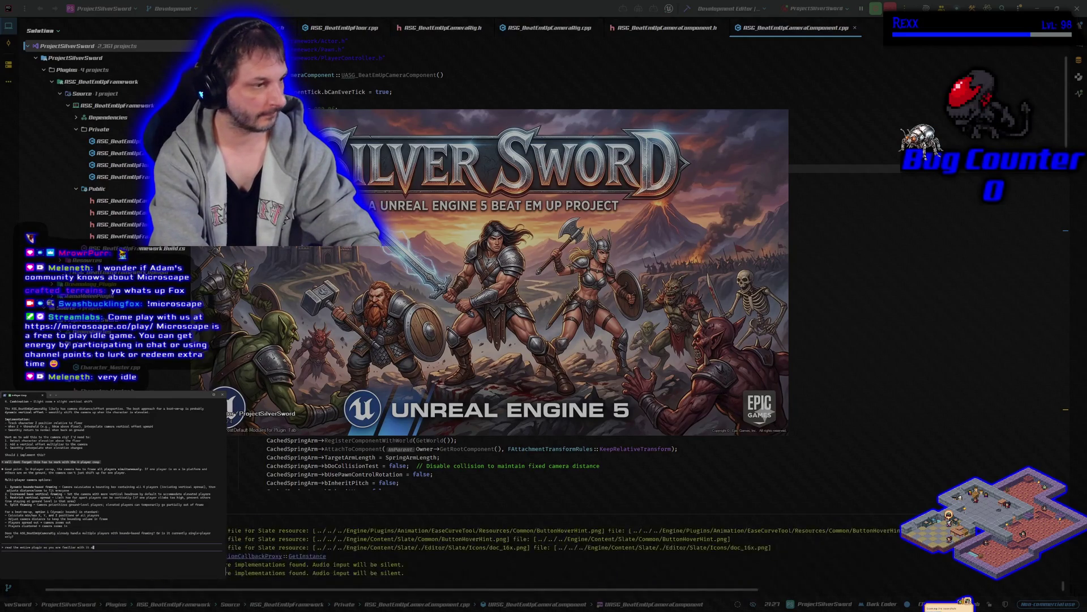
pyautogui.write(' and can help me wi')
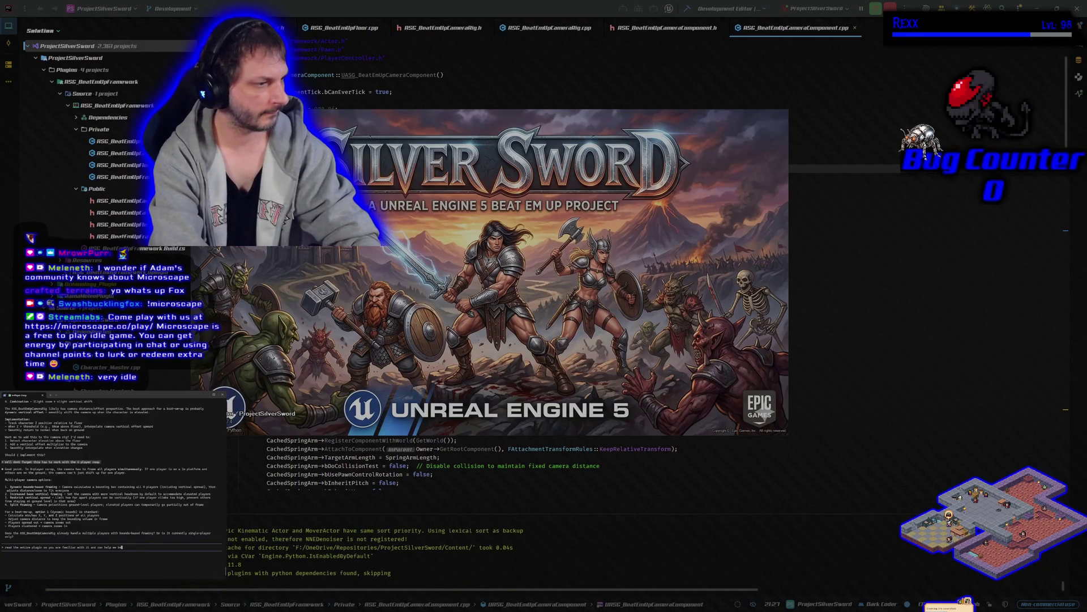
pyautogui.write('th')
pyautogui.press('Return')
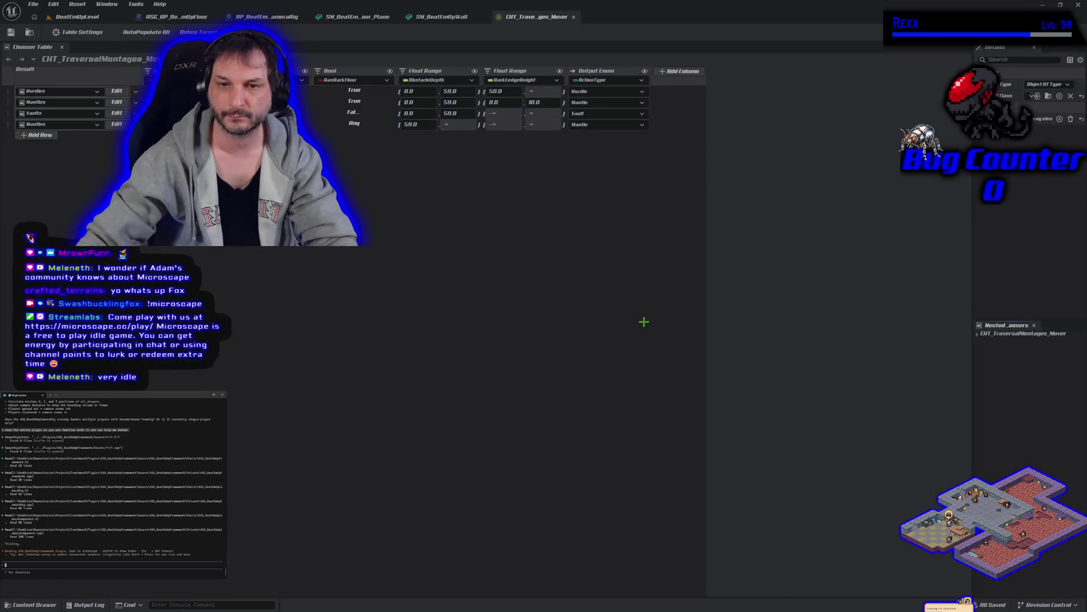
# Close the CHT_TraversalMontages table and return to the BeatEndUpLevel viewport facing the box.
pyautogui.click(574, 17)
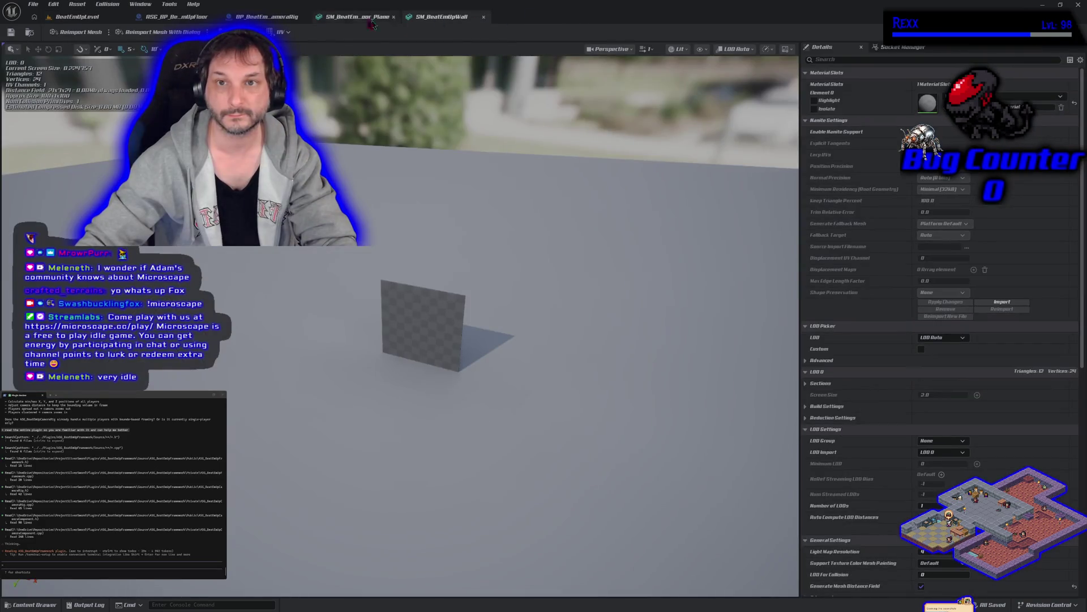
pyautogui.click(85, 17)
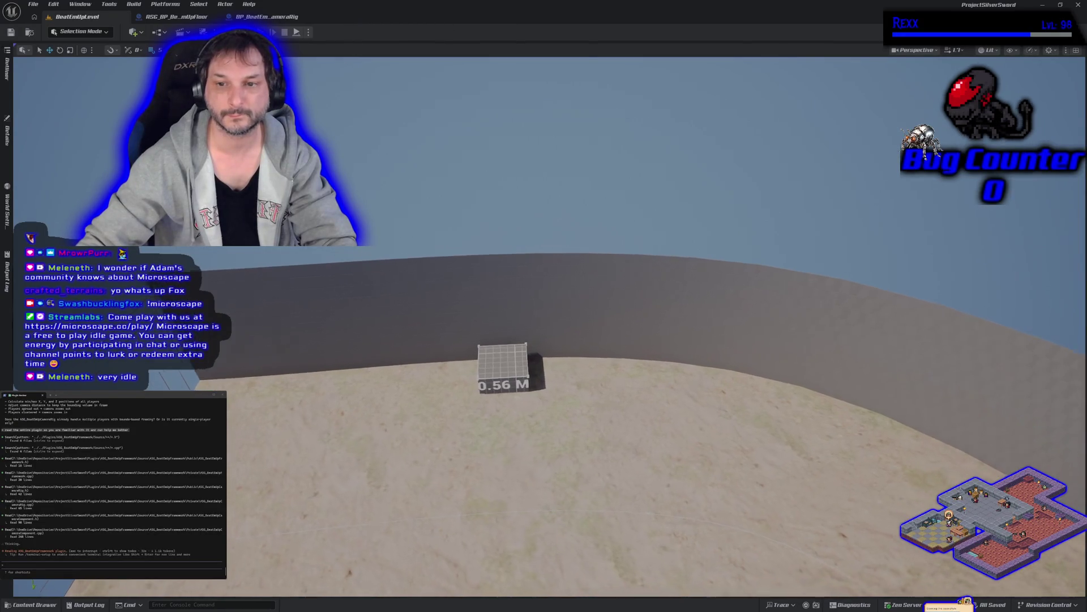
pyautogui.moveTo(348, 63); pyautogui.dragTo(282, 4)
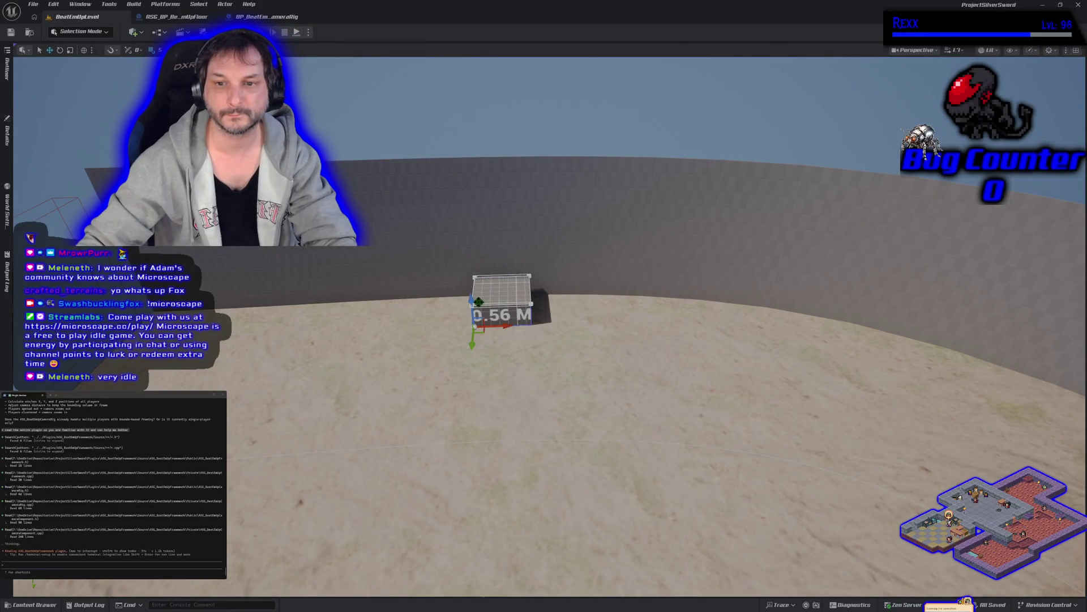
# Scale the mantle box up to 1 m tall, save the level and start a play test.
pyautogui.moveTo(471, 304); pyautogui.dragTo(476, 316)
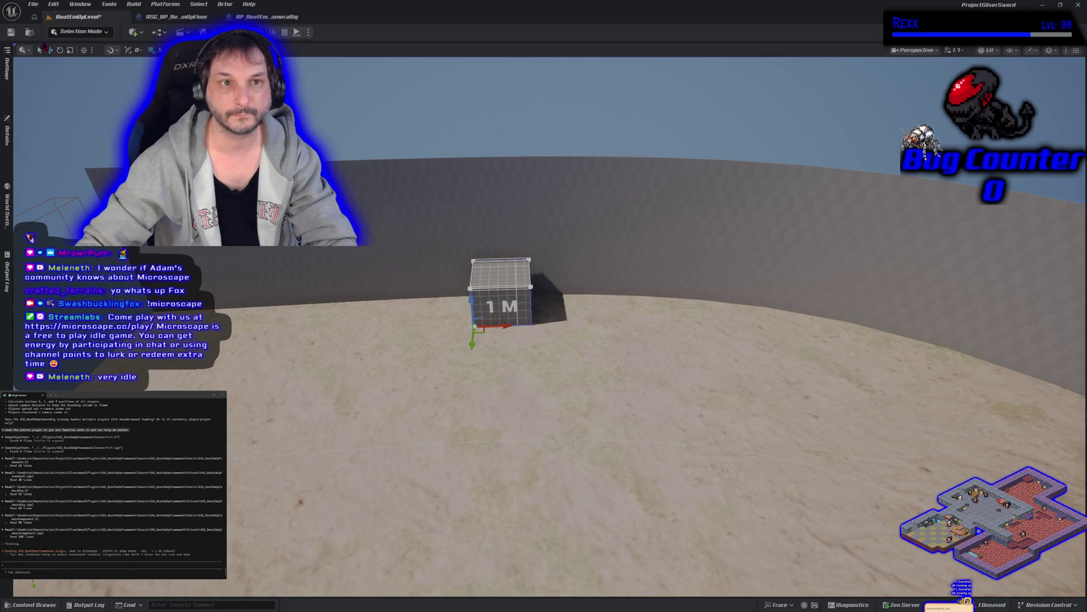
pyautogui.click(10, 31)
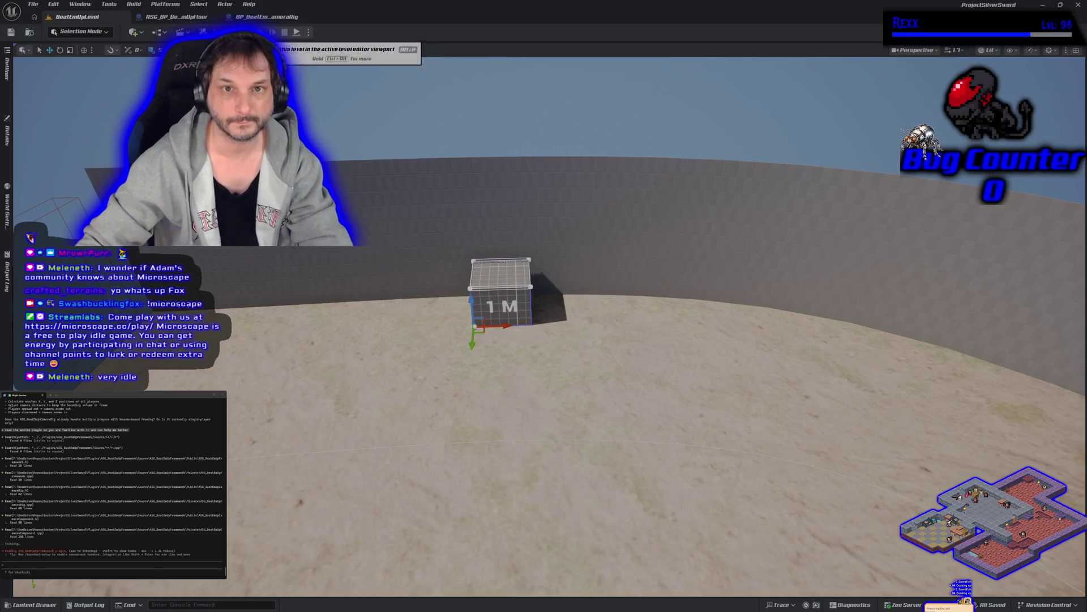
pyautogui.hotkey('alt', 'p')
pyautogui.press('w')
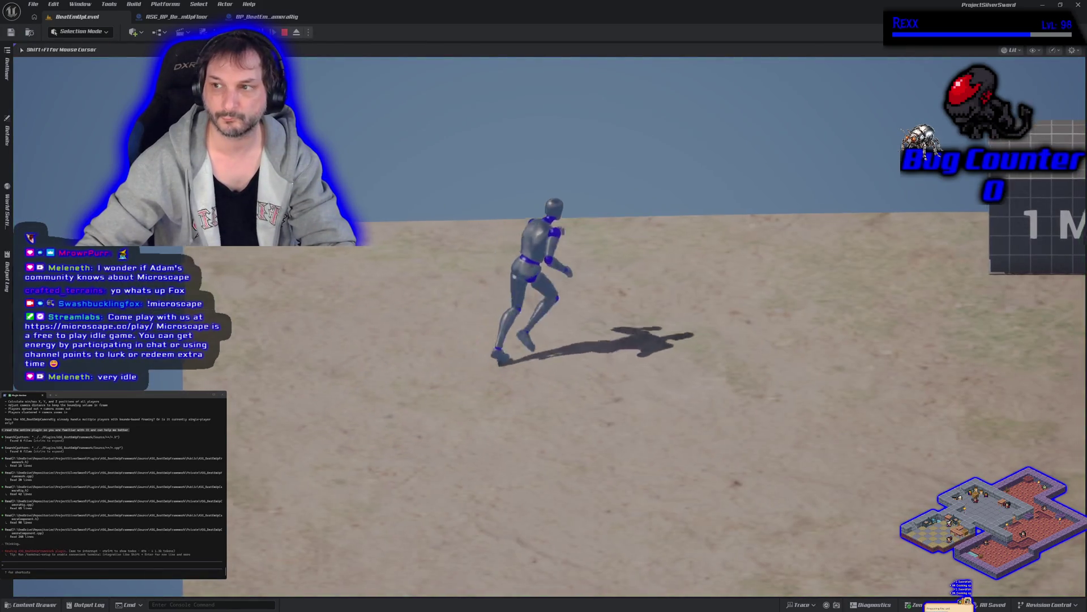
pyautogui.press('space')
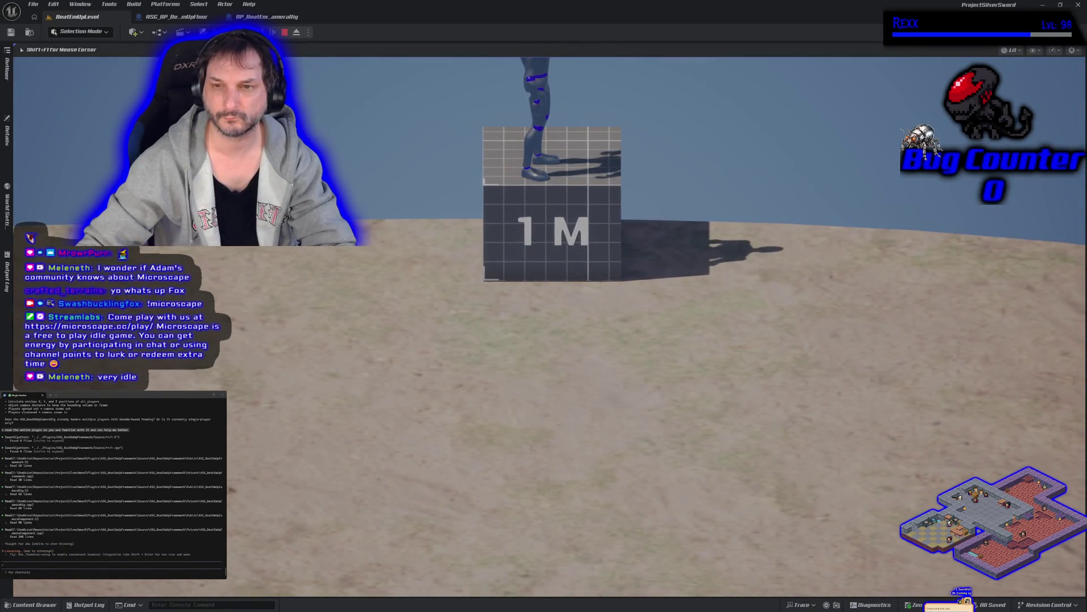
pyautogui.press('s')
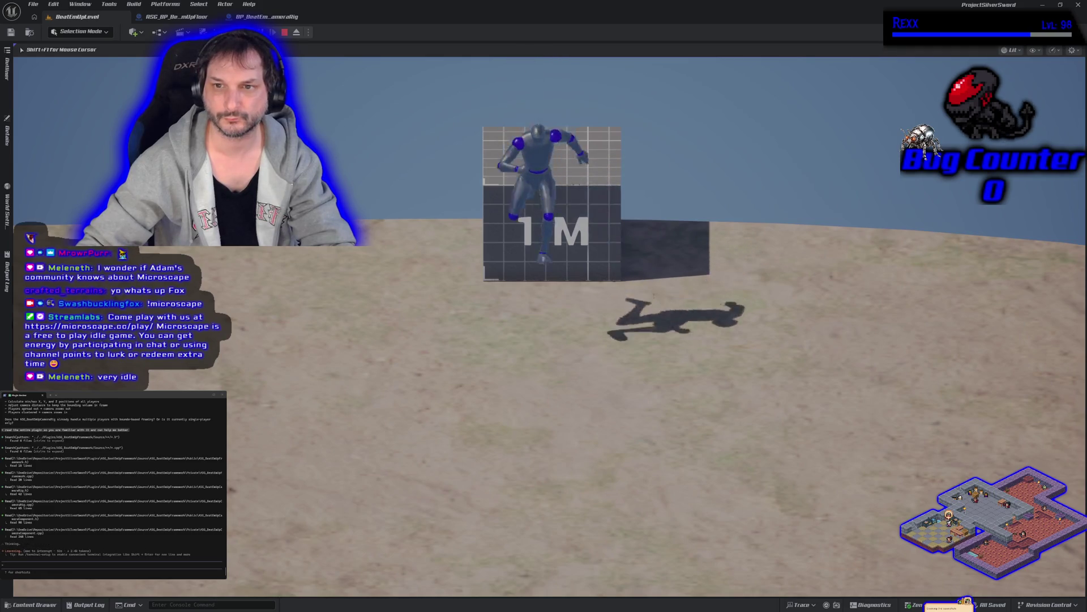
pyautogui.press('Escape')
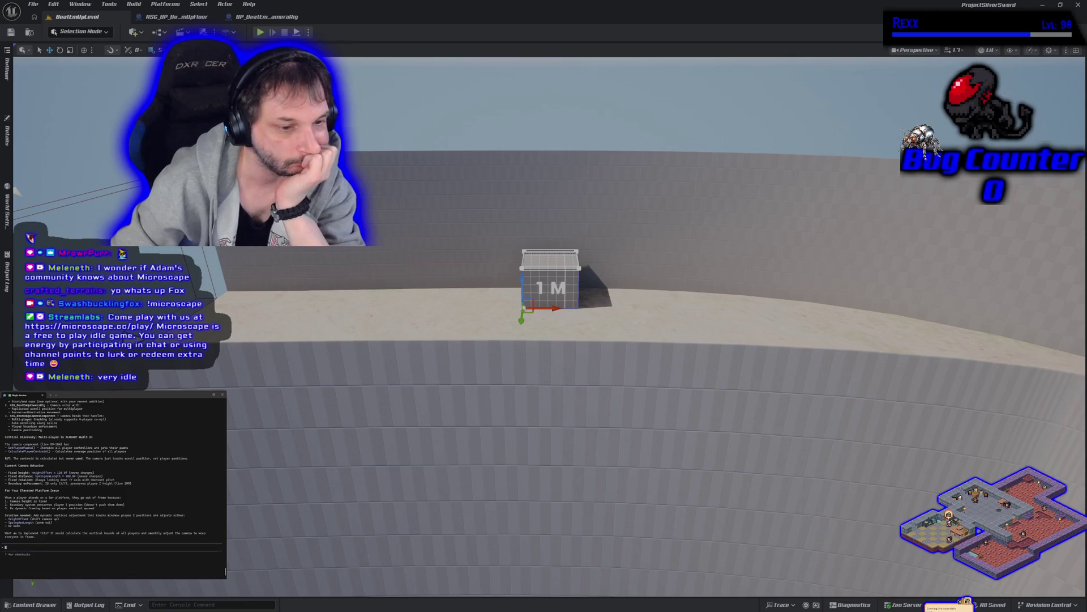
# Raise the viewport camera to look down on the level, then start another play test.
pyautogui.moveTo(370, 344); pyautogui.dragTo(388, 372)
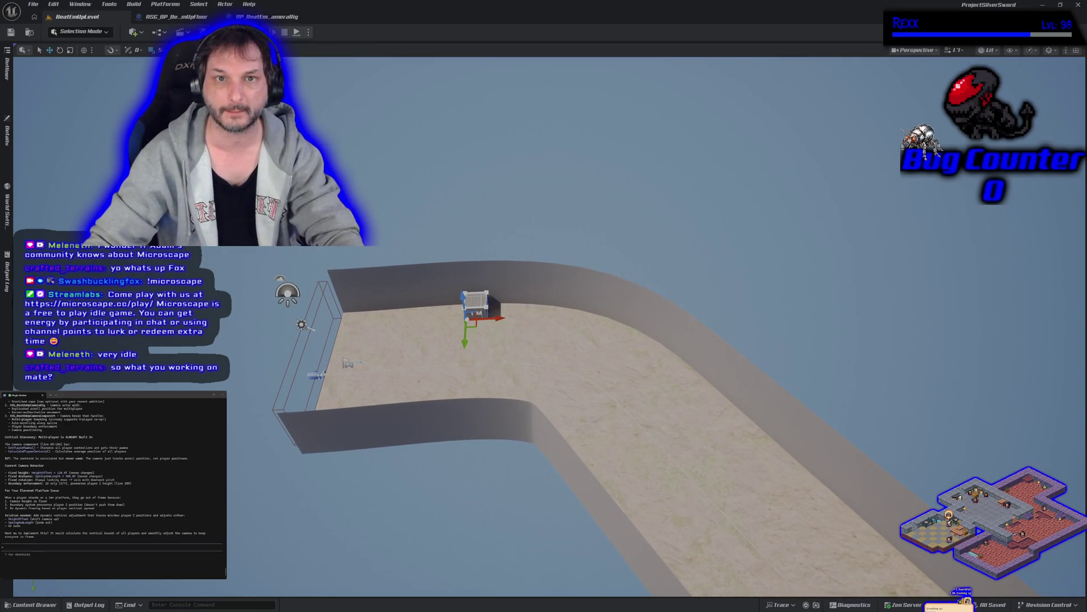
pyautogui.hotkey('alt', 'p')
# Run and jump the mannequin around the sand floor, then stop the play session.
pyautogui.press('w')
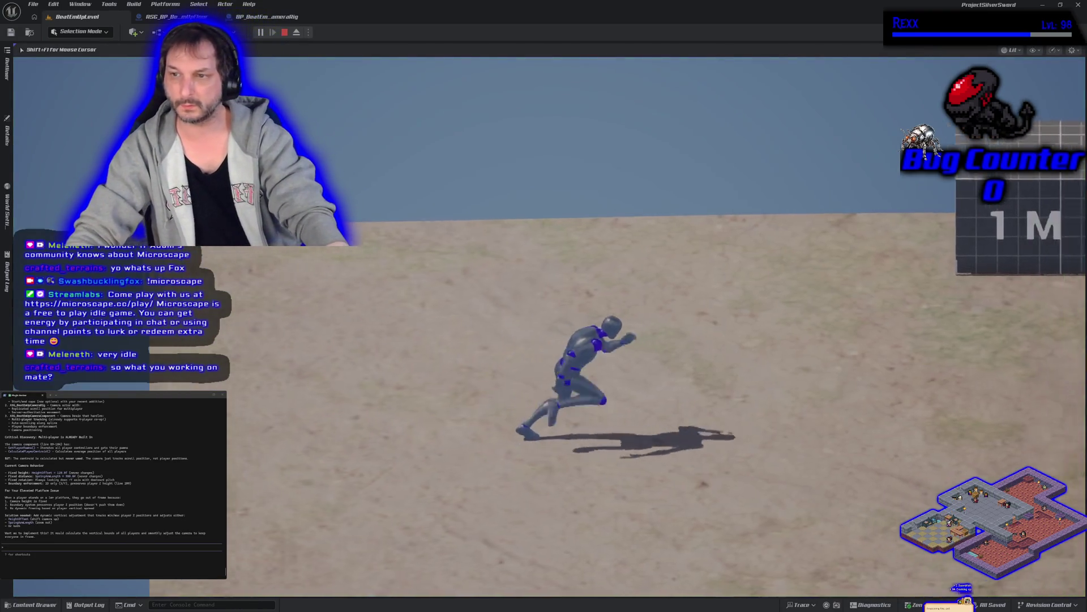
pyautogui.press('d')
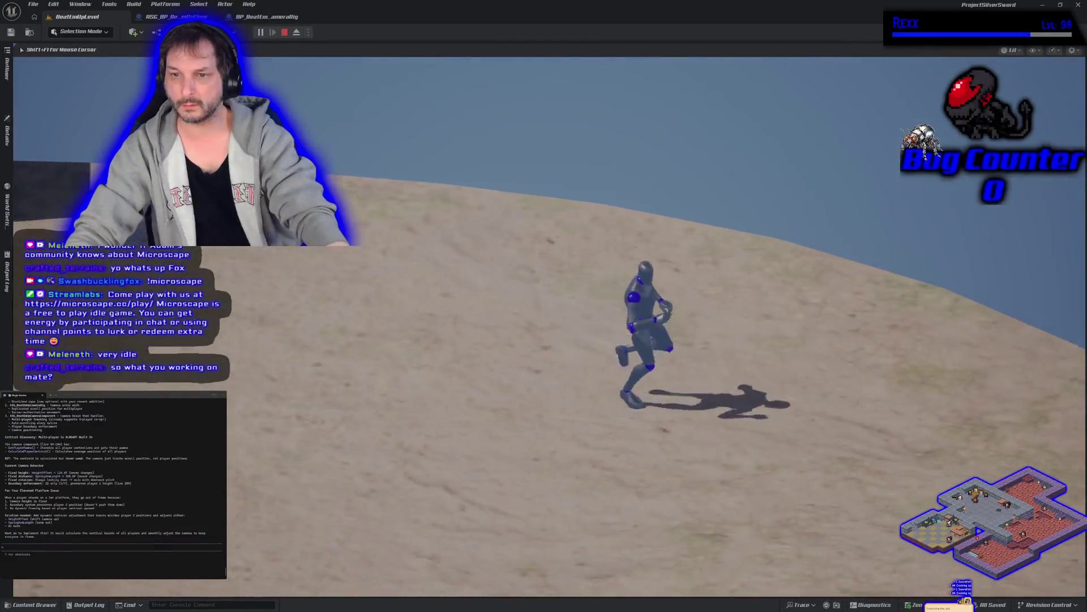
pyautogui.press('s')
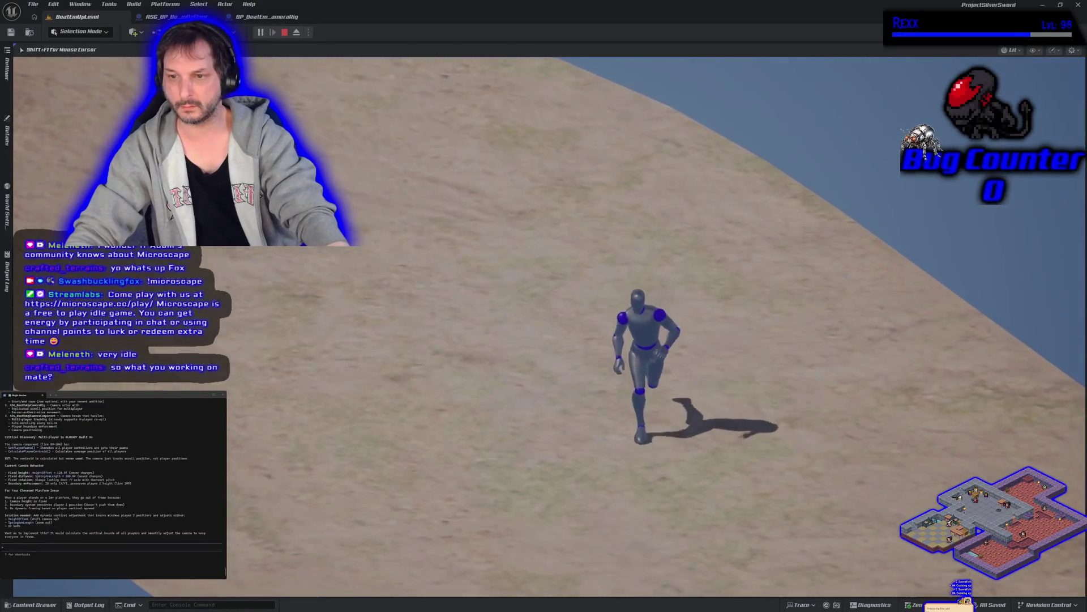
pyautogui.press('d')
pyautogui.press('a')
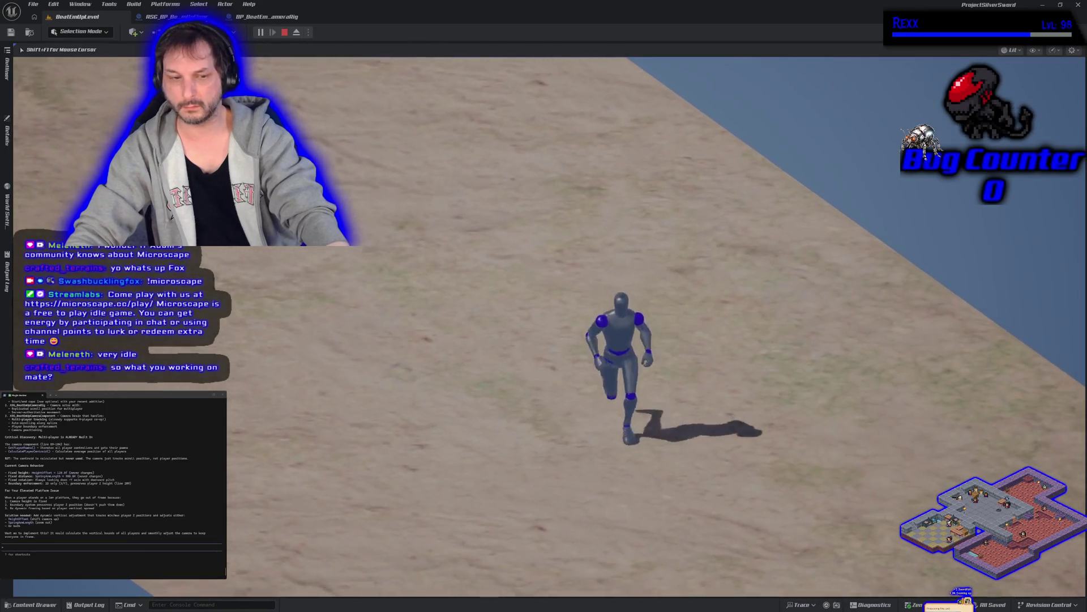
pyautogui.press('d')
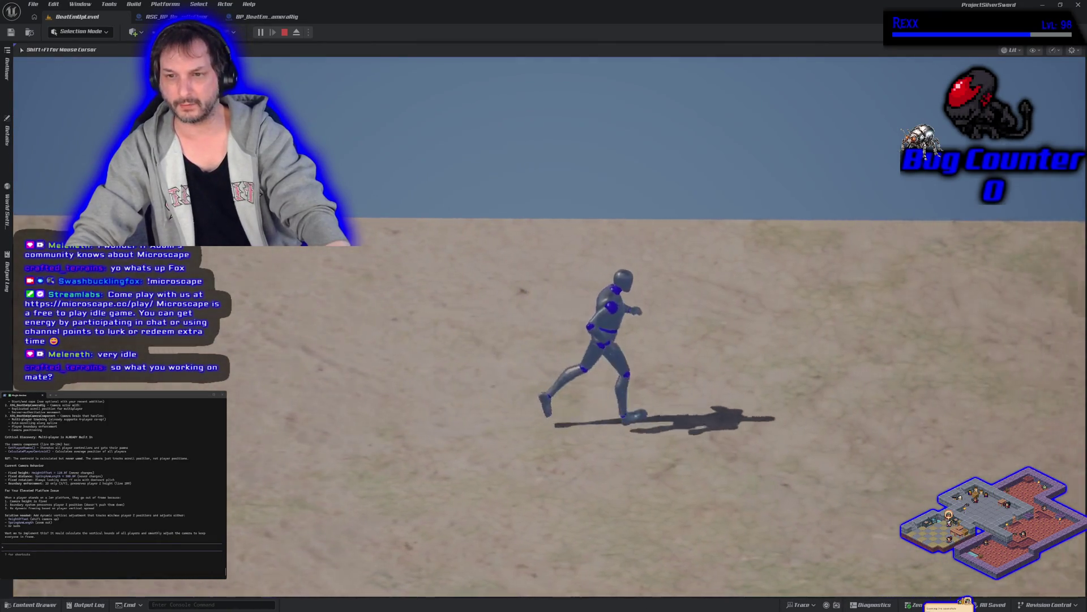
pyautogui.press('space')
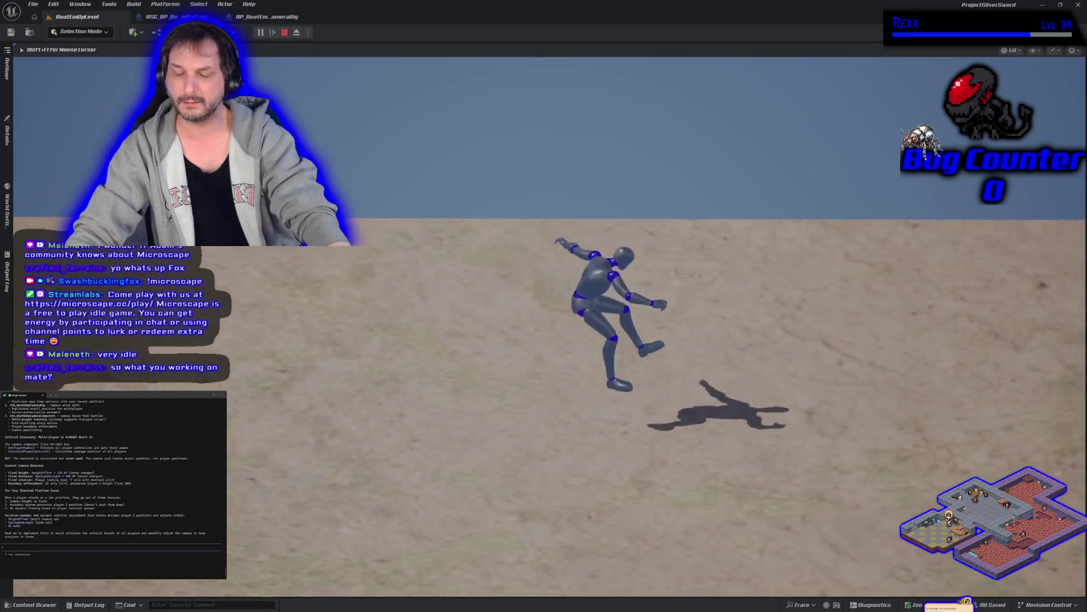
pyautogui.press('space')
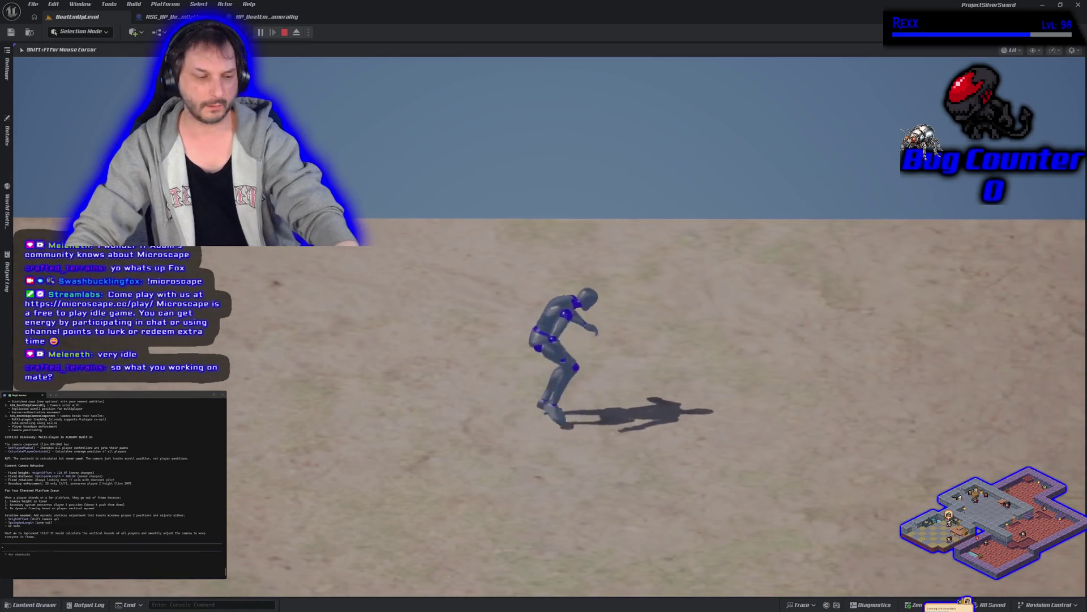
pyautogui.press('Escape')
# Fly the viewport camera down toward the 1M box and start a fresh play session.
pyautogui.press('f')
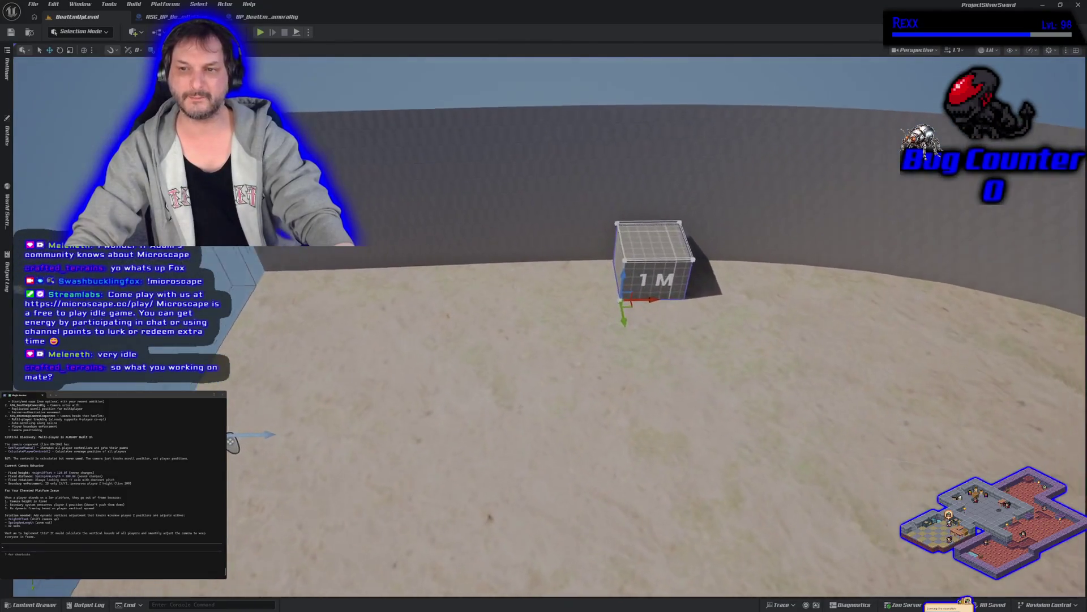
pyautogui.press('f')
pyautogui.click(261, 32)
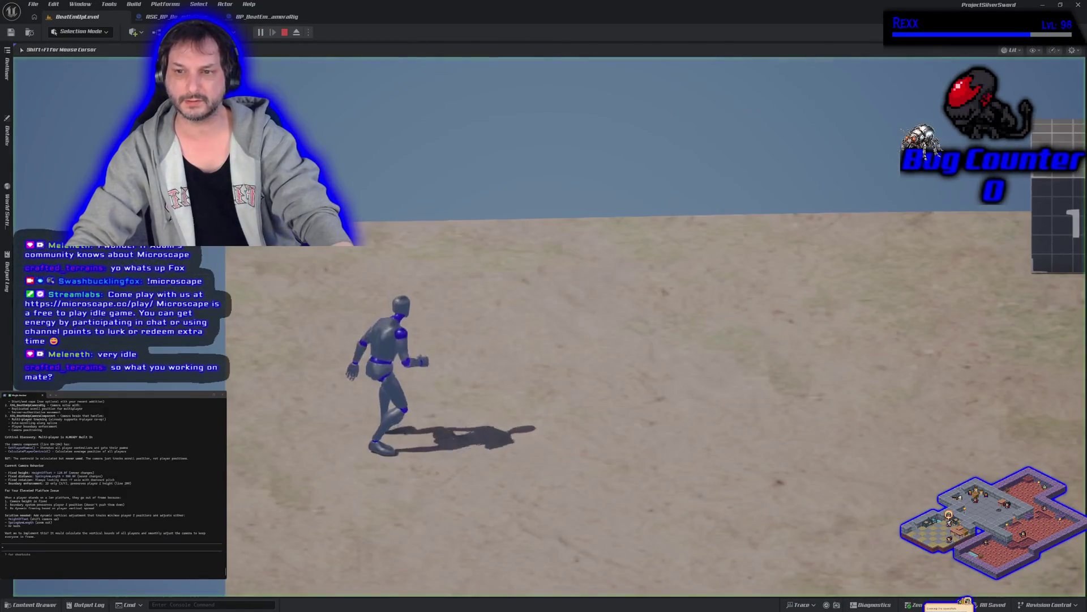
# Run the mannequin past the 1M box, turn back and jump up onto it.
pyautogui.press('space')
pyautogui.press('a')
pyautogui.press('space')
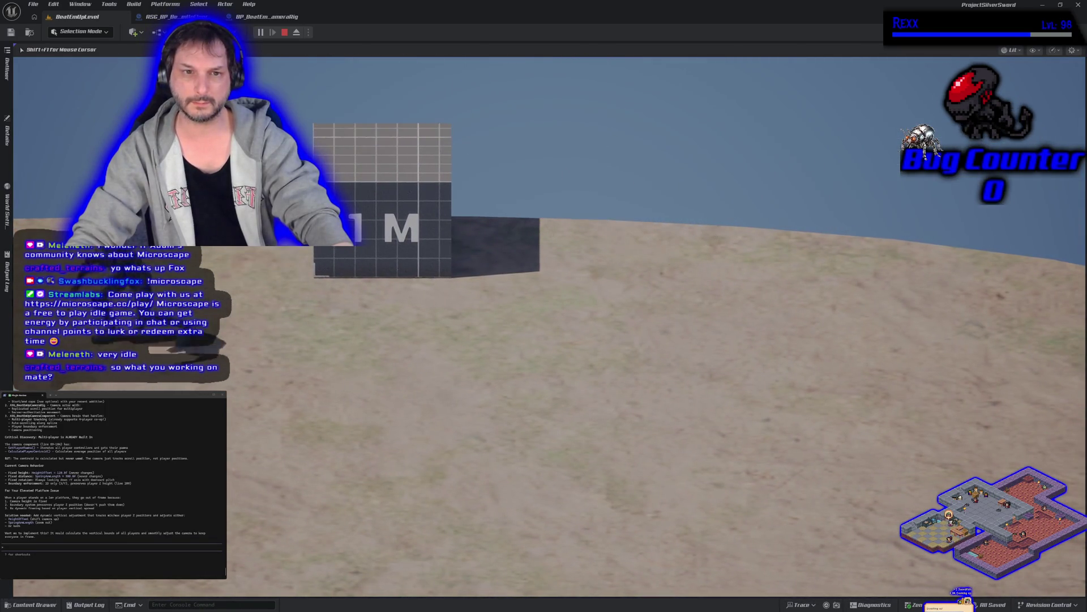
pyautogui.press('d')
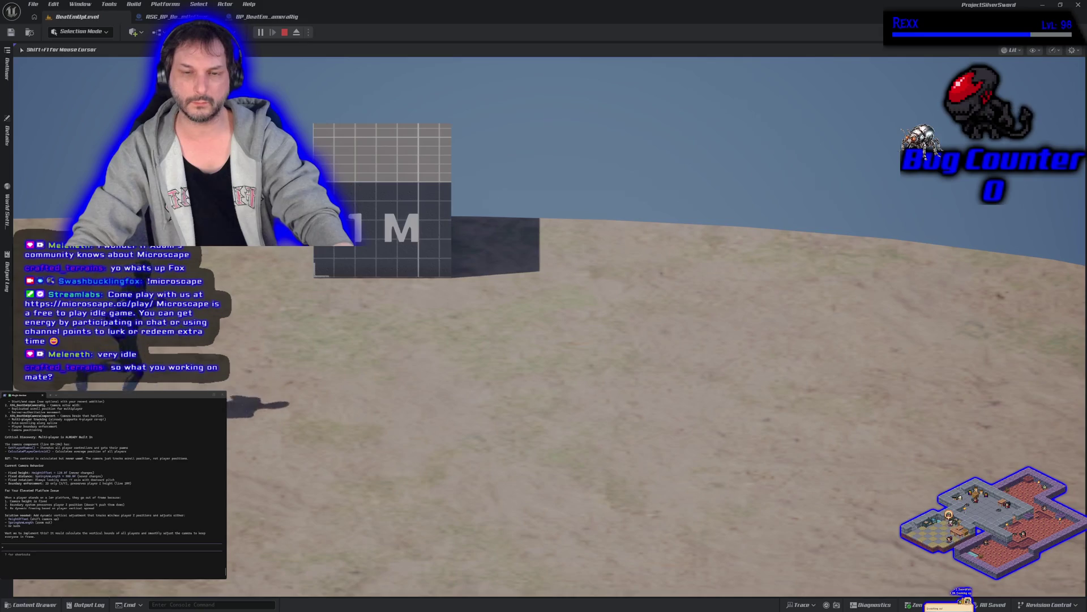
pyautogui.press('space')
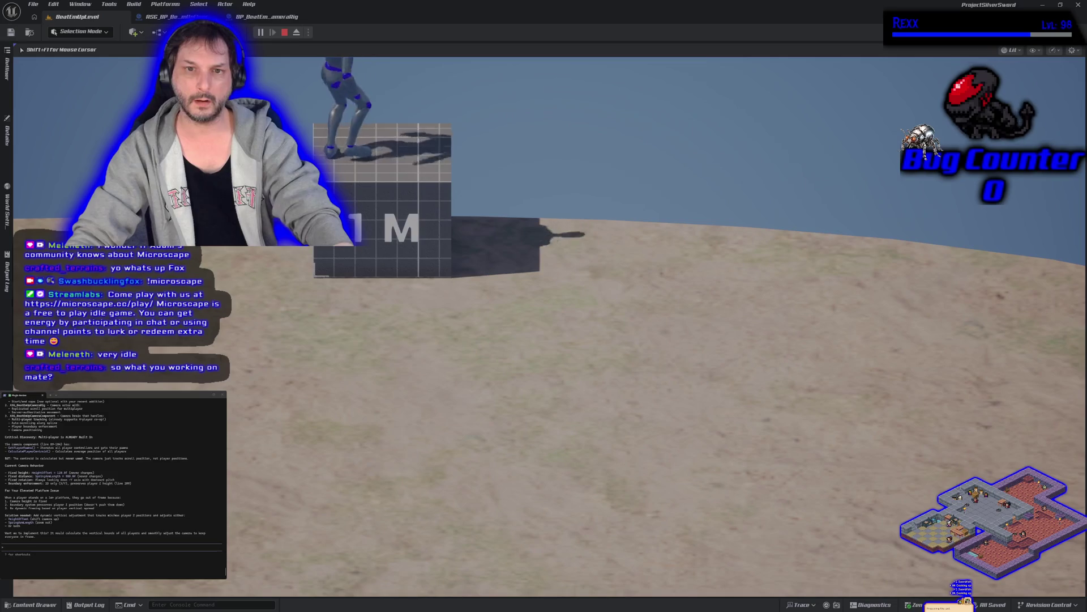
# Run along and off the box, jump back on and off again, then end the play session.
pyautogui.press('d')
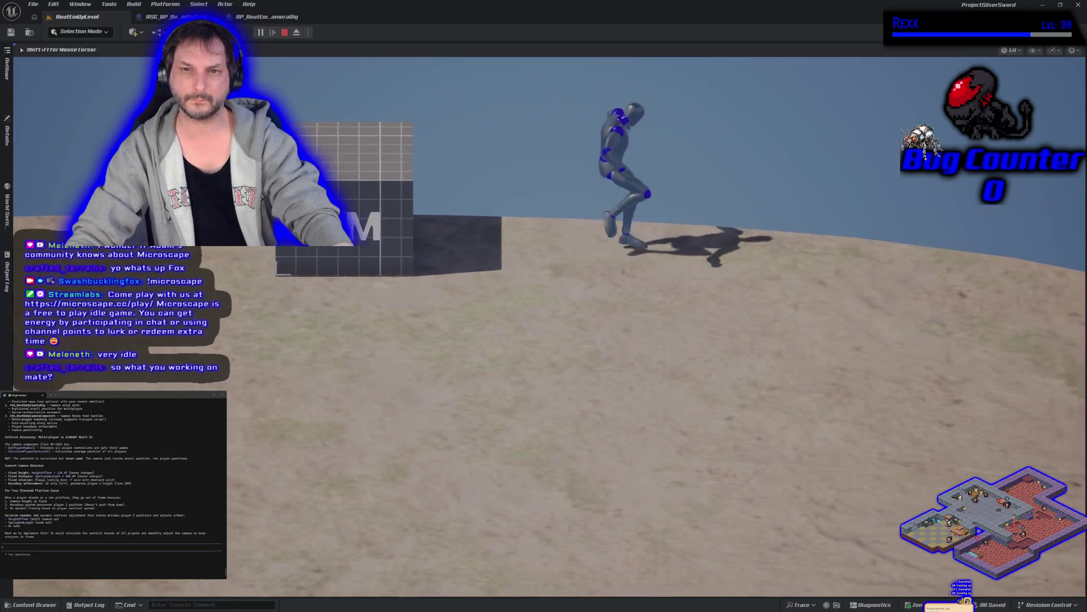
pyautogui.press('a')
pyautogui.press('space')
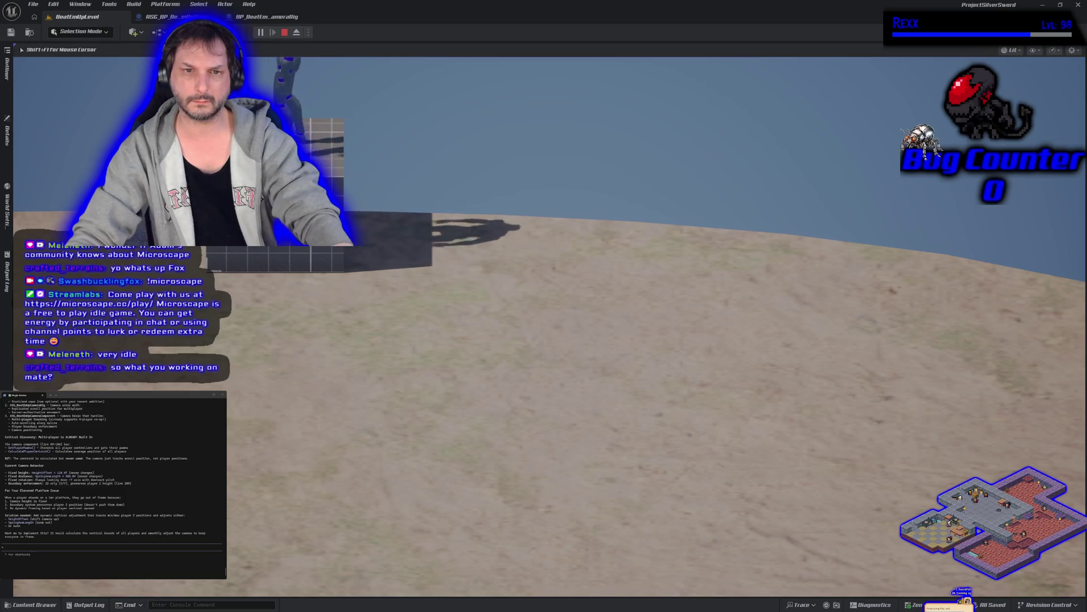
pyautogui.press('a')
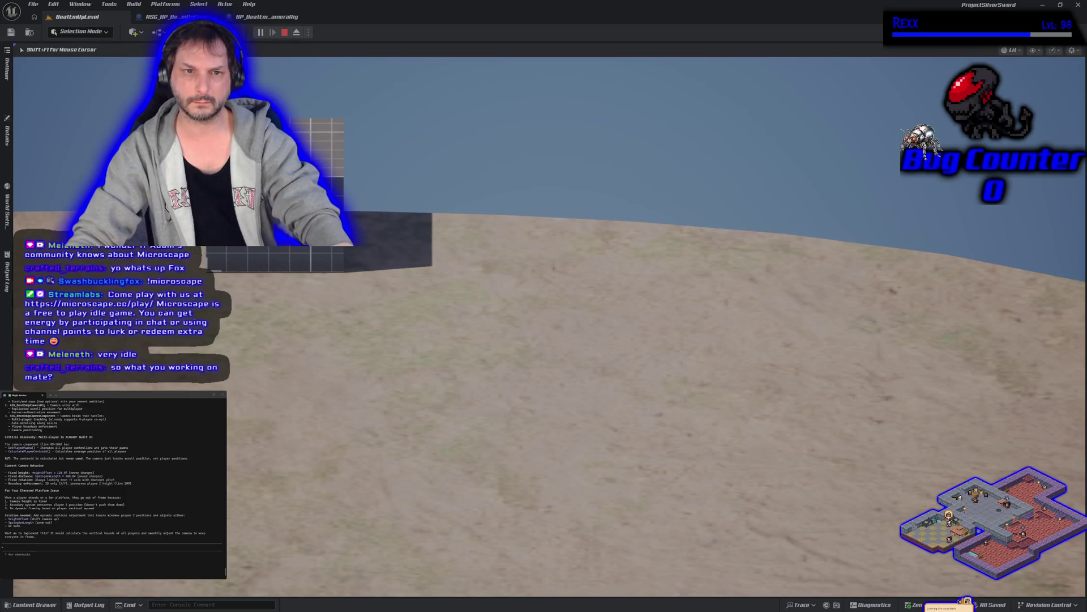
pyautogui.press('space')
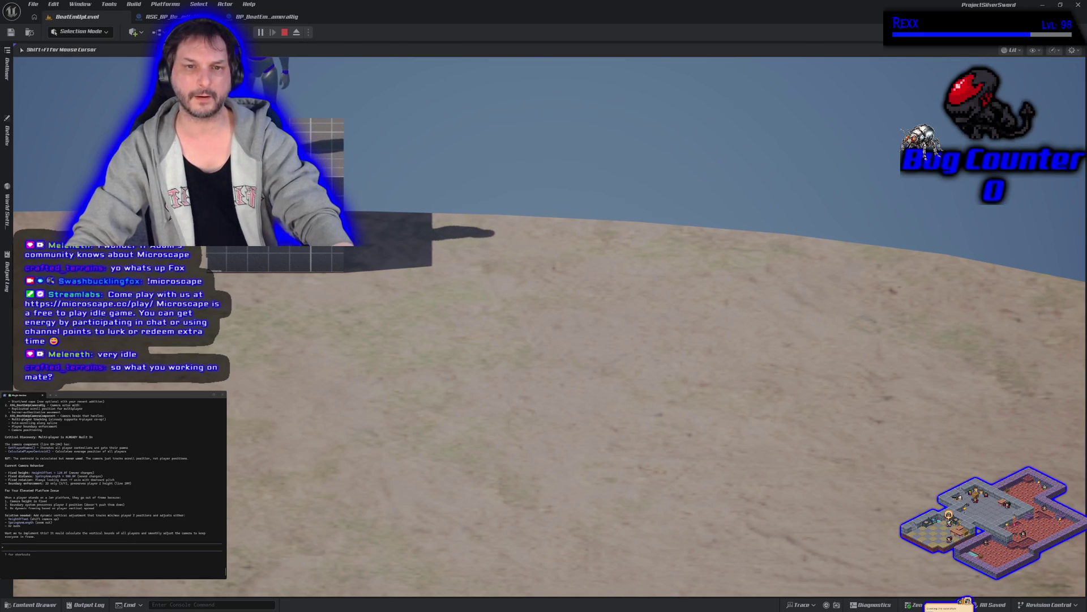
pyautogui.press('Escape')
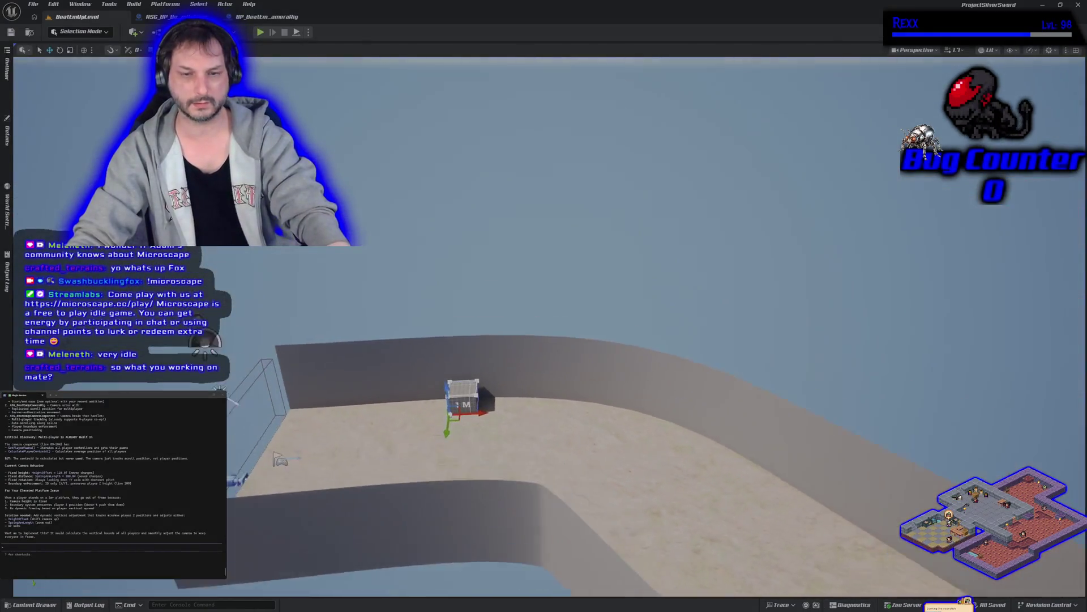
# Pull the viewport camera back over the platform and switch to GitHub Desktop's pending changes.
pyautogui.moveTo(274, 280); pyautogui.dragTo(274, 359)
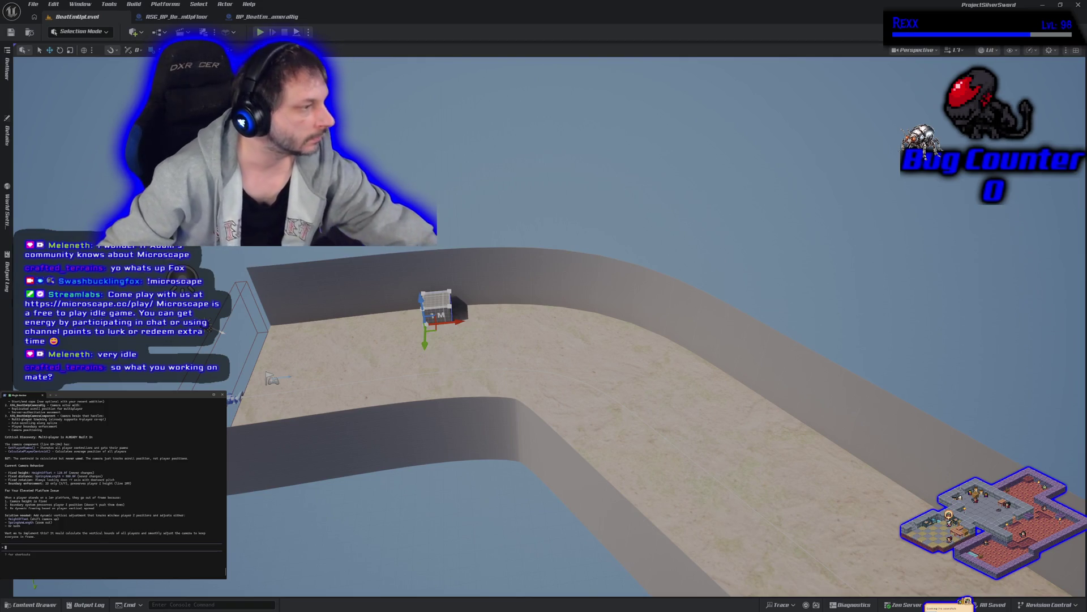
pyautogui.hotkey('alt', 'Tab')
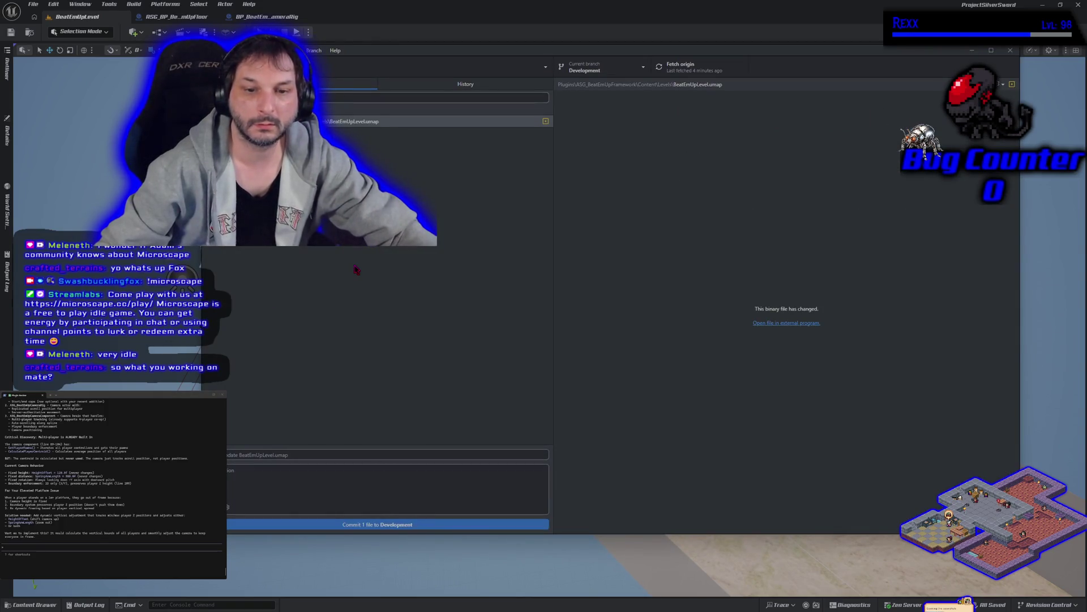
# Commit the BeatEmUpLevel map change to Development, close GitHub Desktop and switch to the BP_BeatEmUpCameraRig blueprint.
pyautogui.click(273, 450)
pyautogui.write('c')
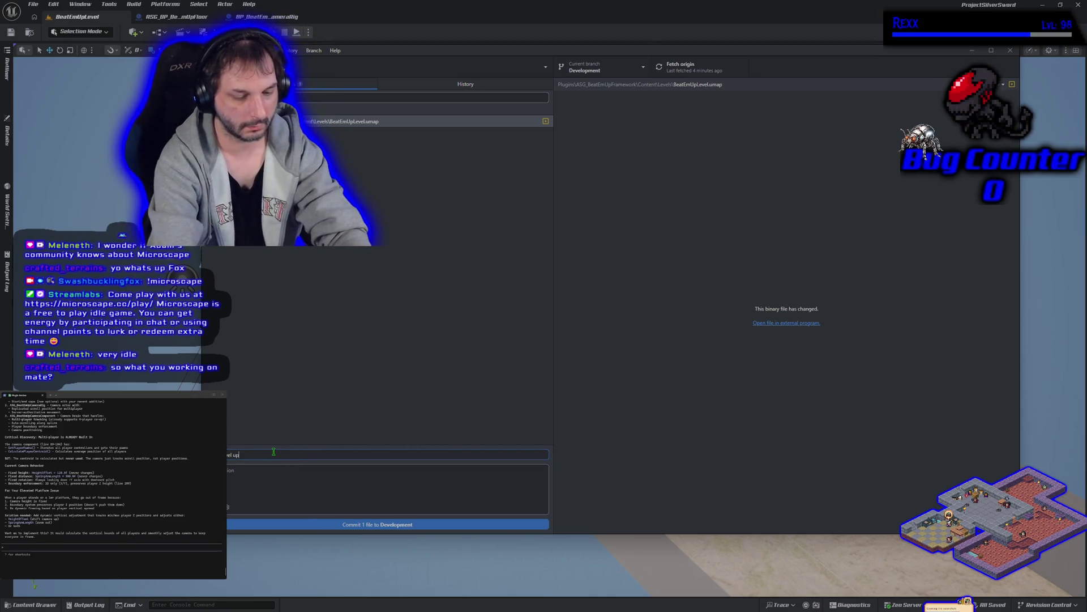
pyautogui.write('dated')
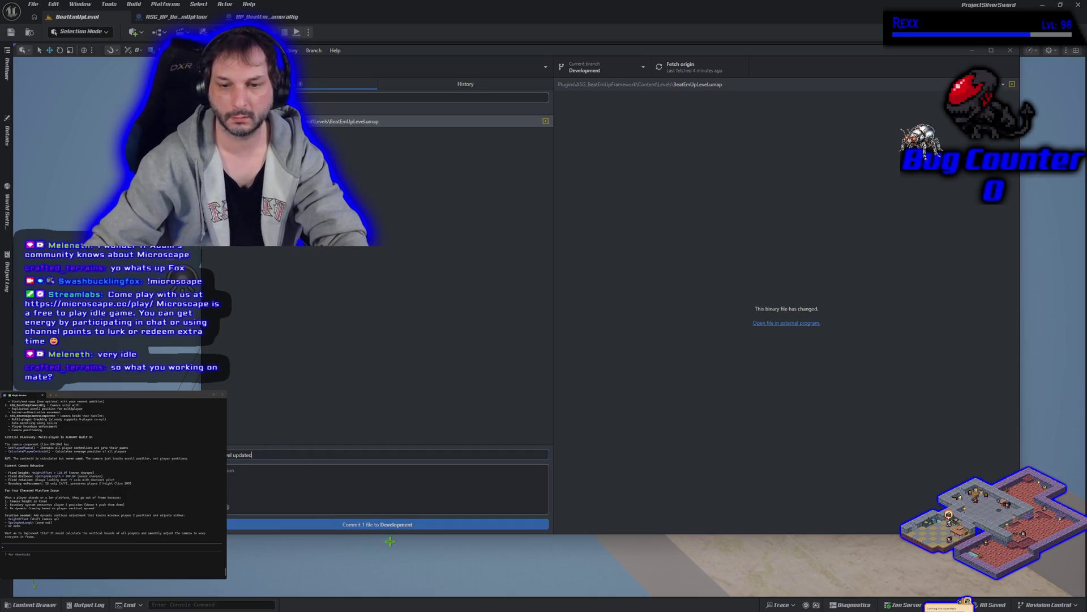
pyautogui.click(389, 525)
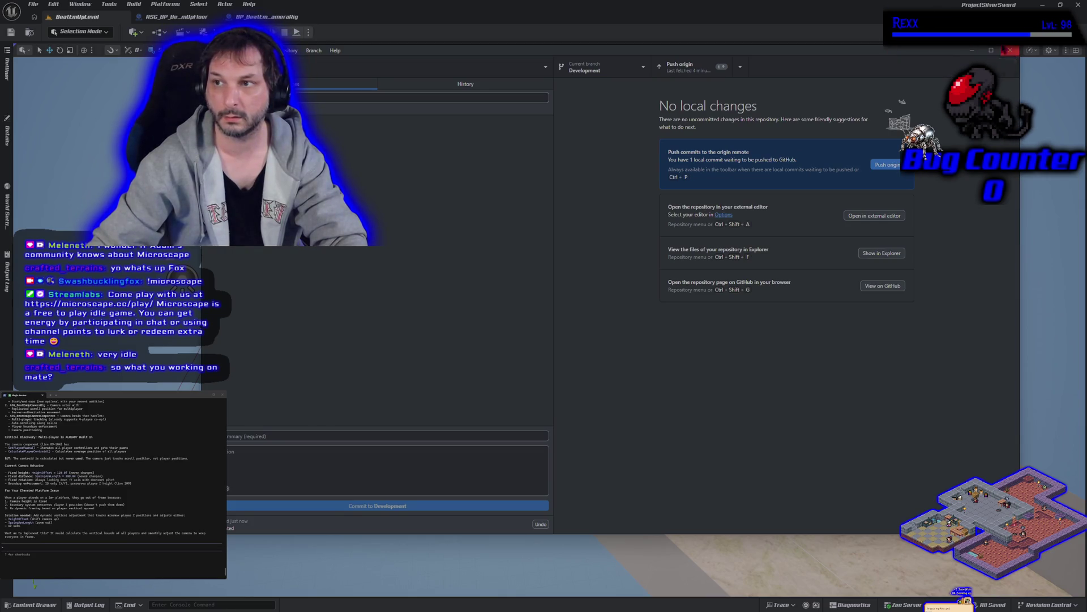
pyautogui.click(1010, 51)
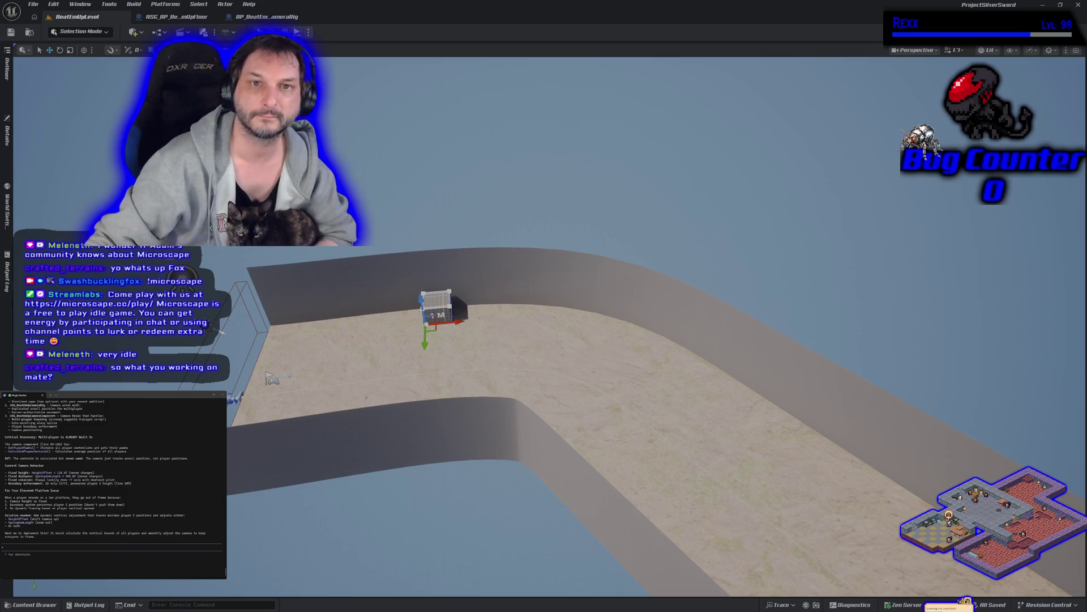
pyautogui.click(174, 17)
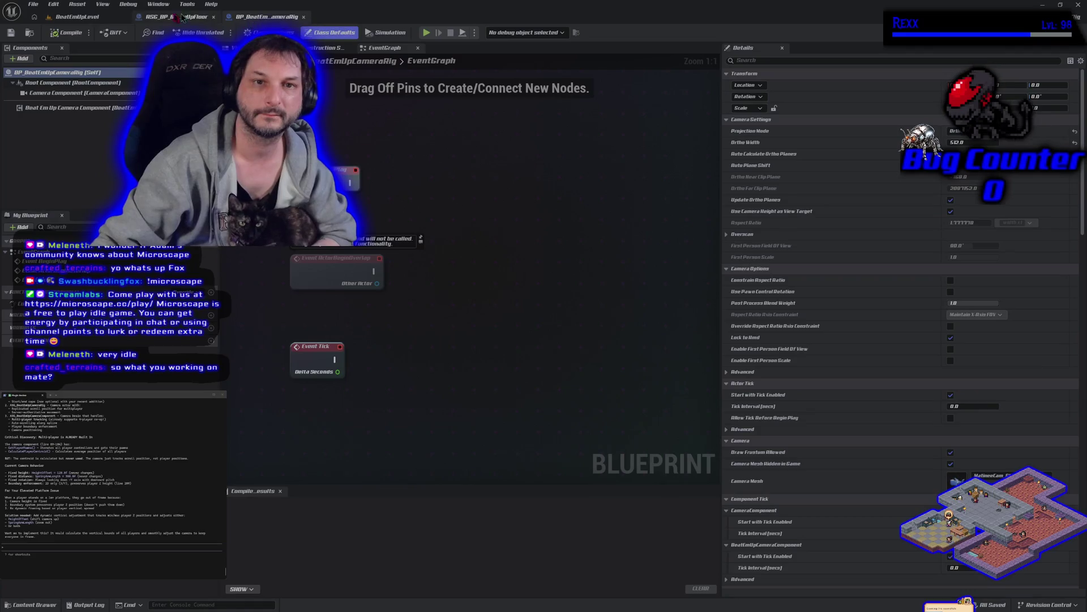
pyautogui.click(101, 17)
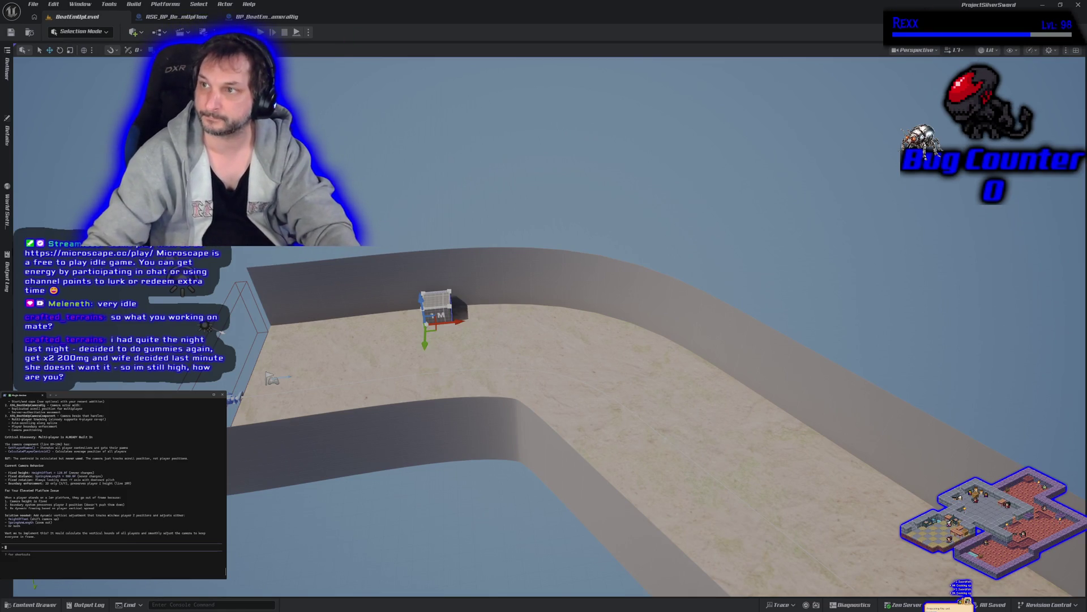
pyautogui.hotkey('alt', 'Tab')
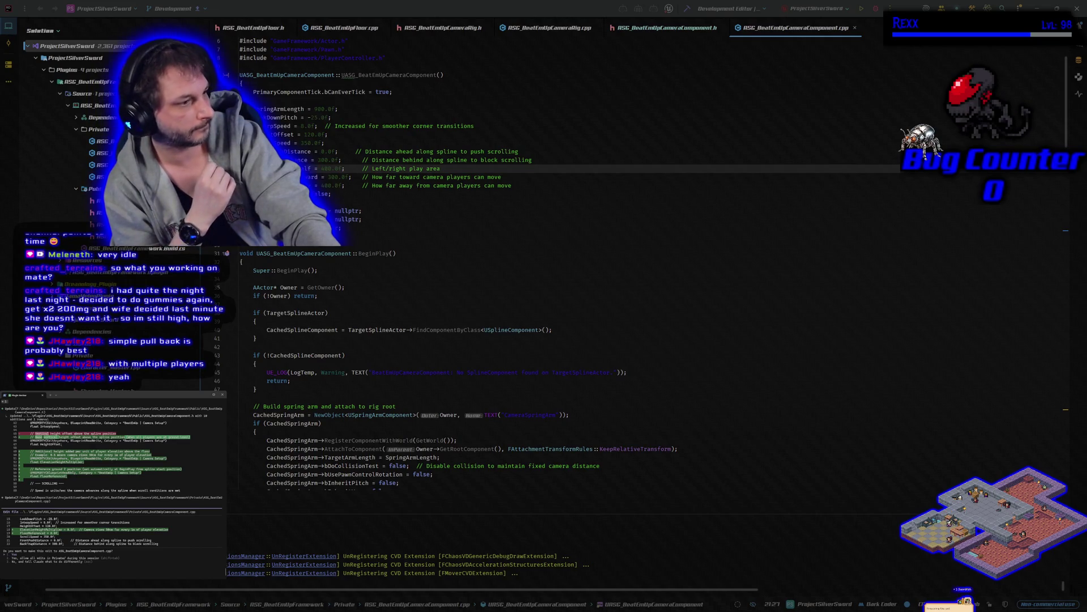
# Accept the assistant's edits adding a height multiplier and setting FloorReferenceZ from the spline start in BeginPlay.
pyautogui.press('Return')
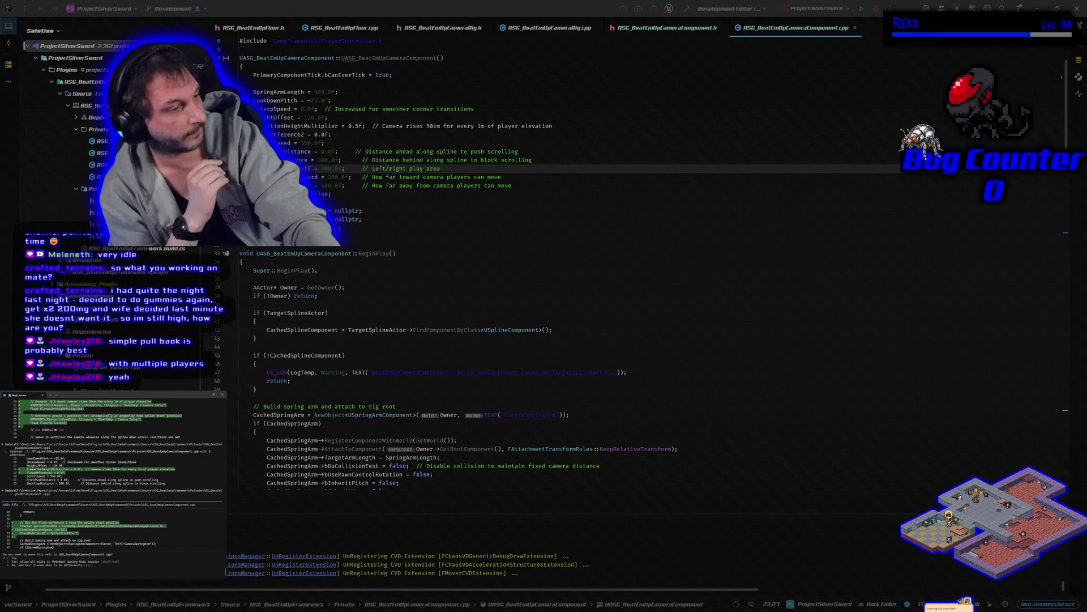
pyautogui.press('Return')
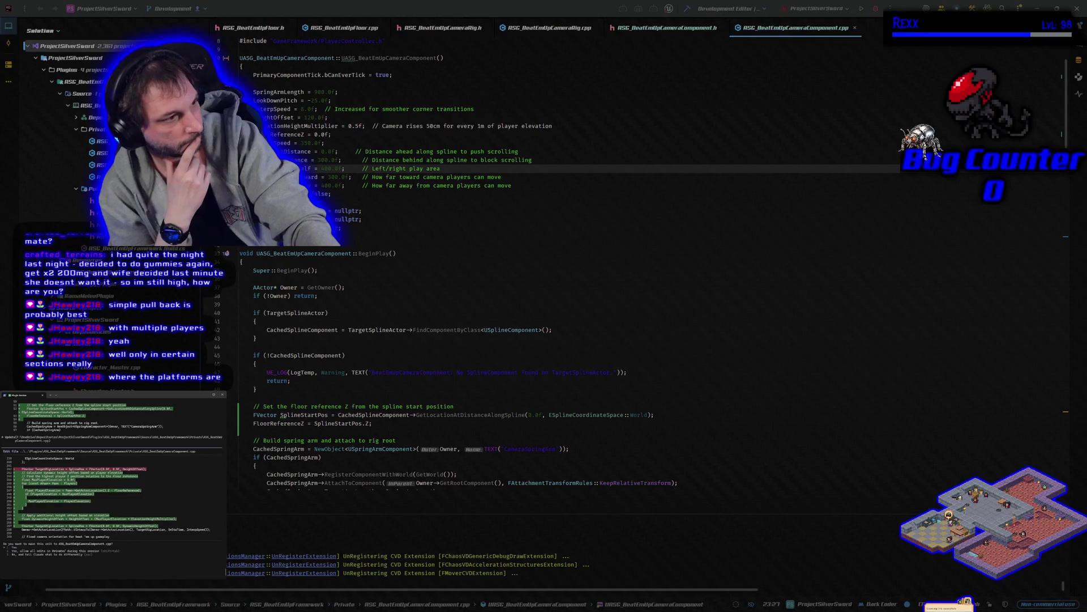
pyautogui.press('Return')
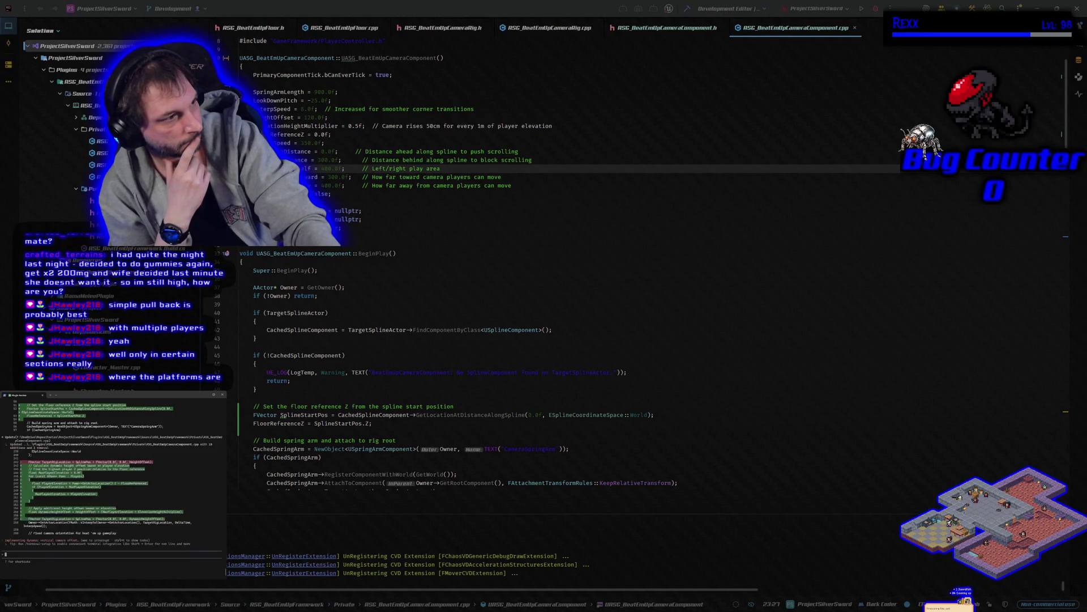
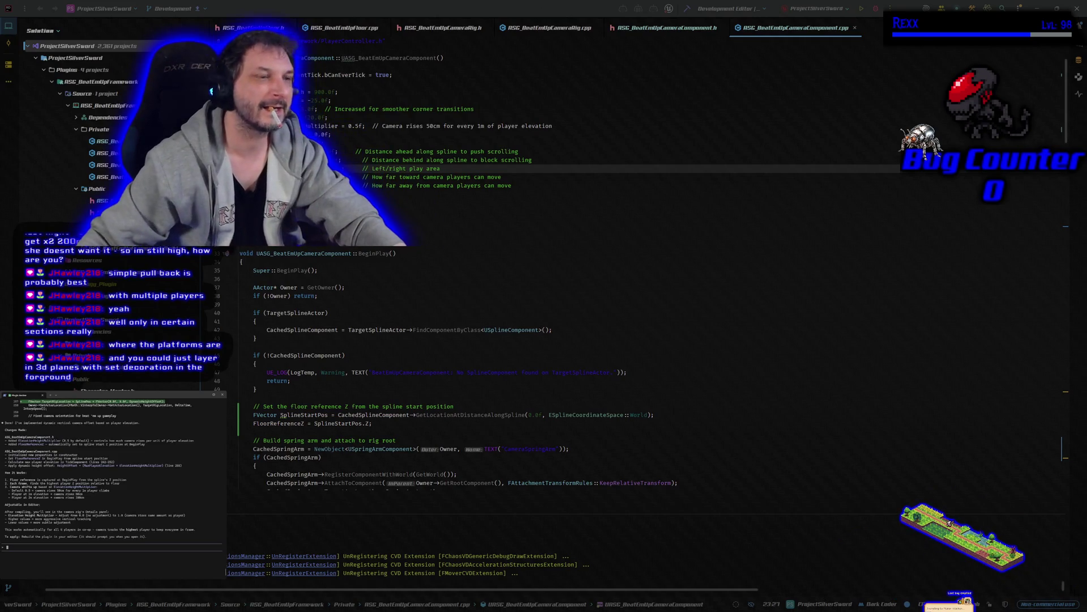
# Build the C++ project in Rider and rerun until UnrealBuildTool reports Succeeded.
pyautogui.click(686, 11)
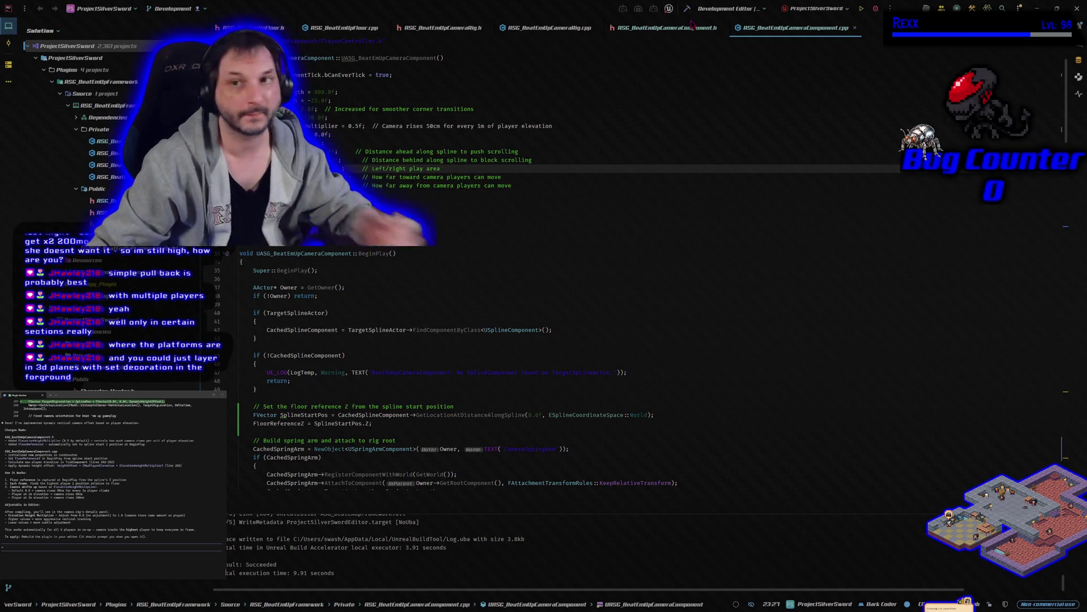
pyautogui.click(862, 8)
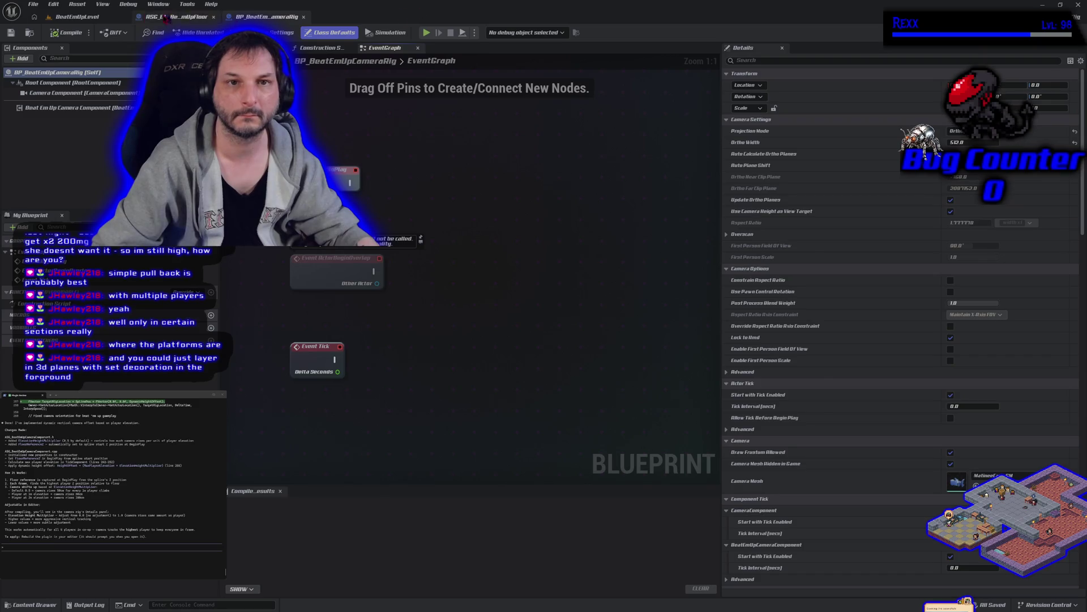
# Play the BeatEmUpLevel and jump the first character onto, off and above the 1 M block.
pyautogui.click(76, 16)
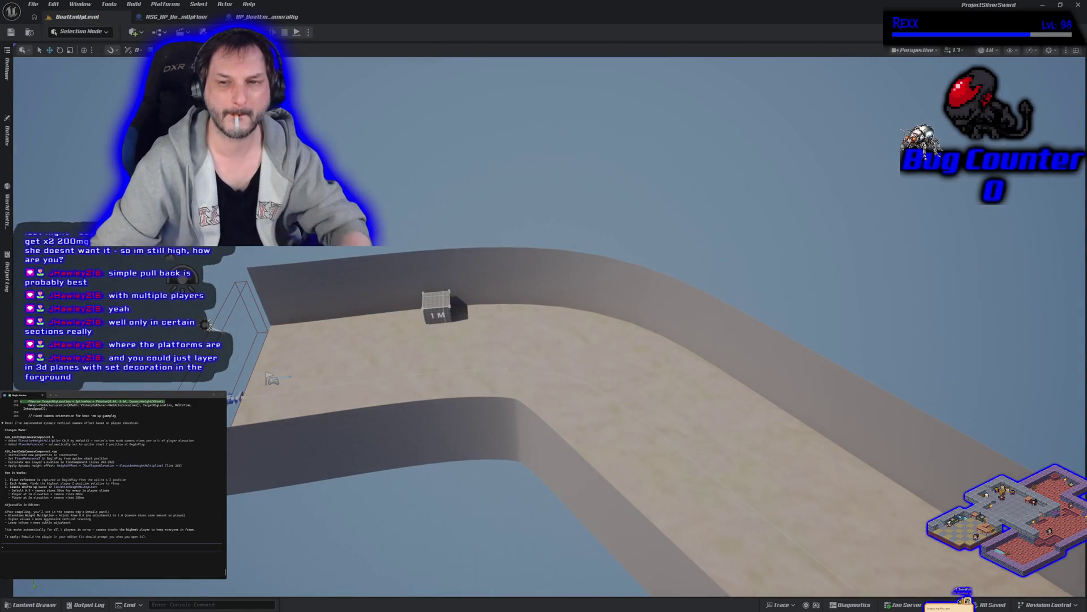
pyautogui.hotkey('alt', 'p')
pyautogui.press('space')
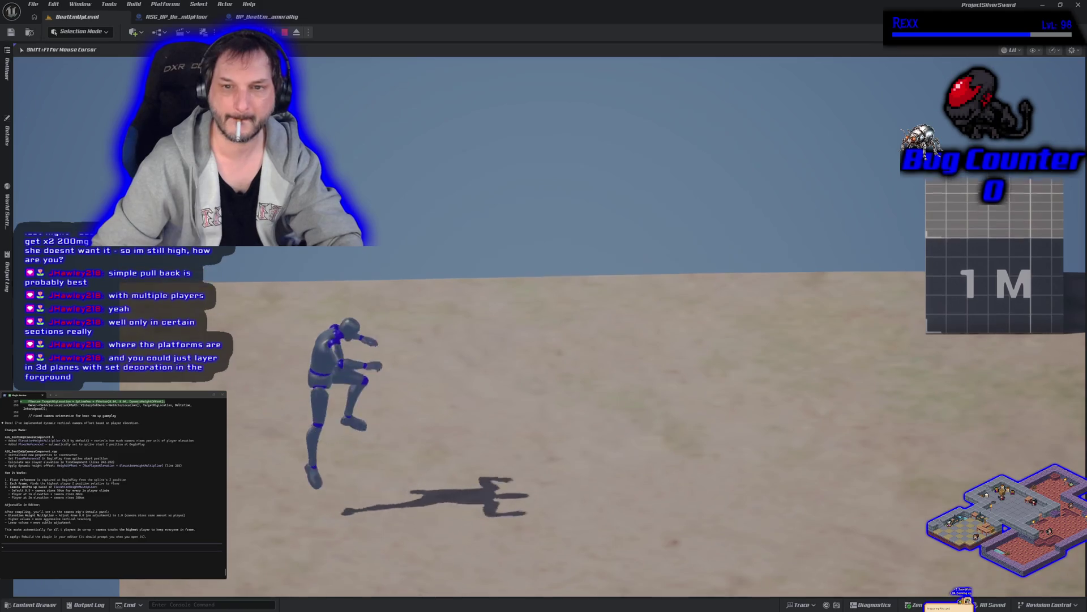
pyautogui.press('d')
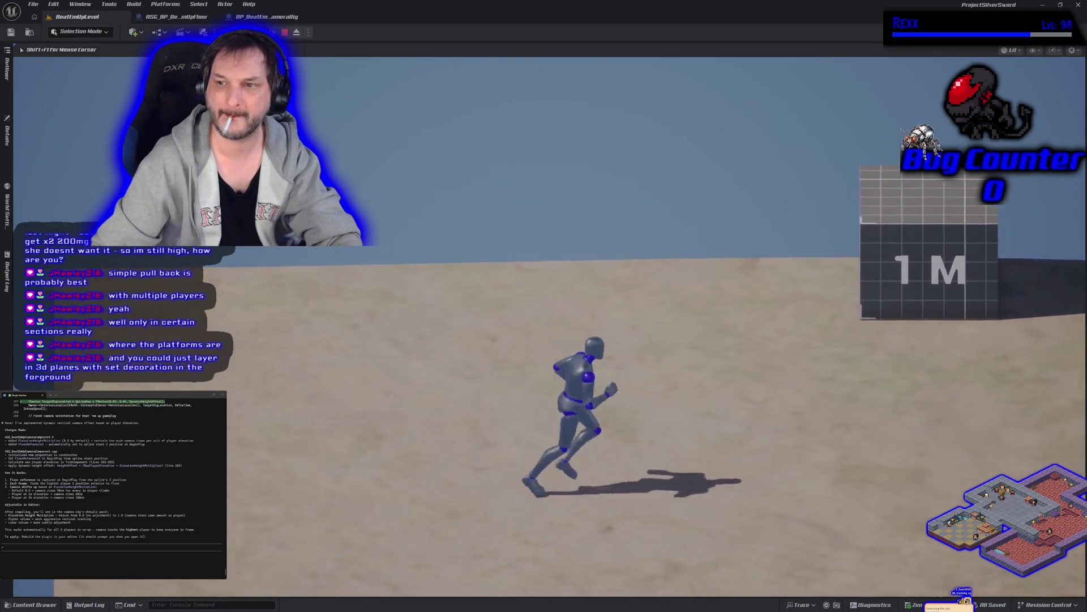
pyautogui.press('space')
pyautogui.press('w')
pyautogui.press('space')
pyautogui.press('a')
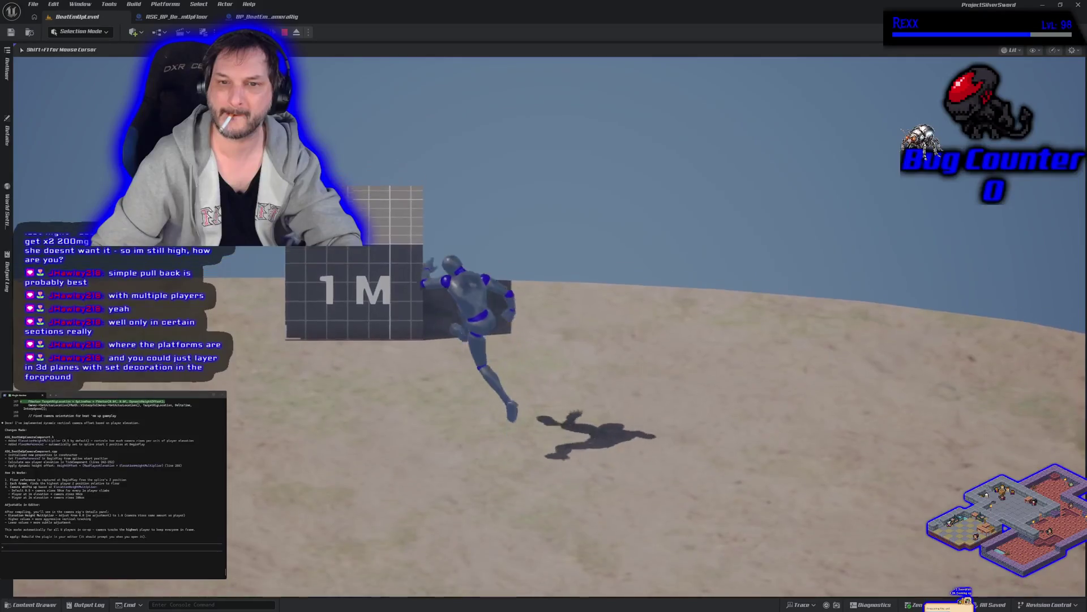
pyautogui.press('d')
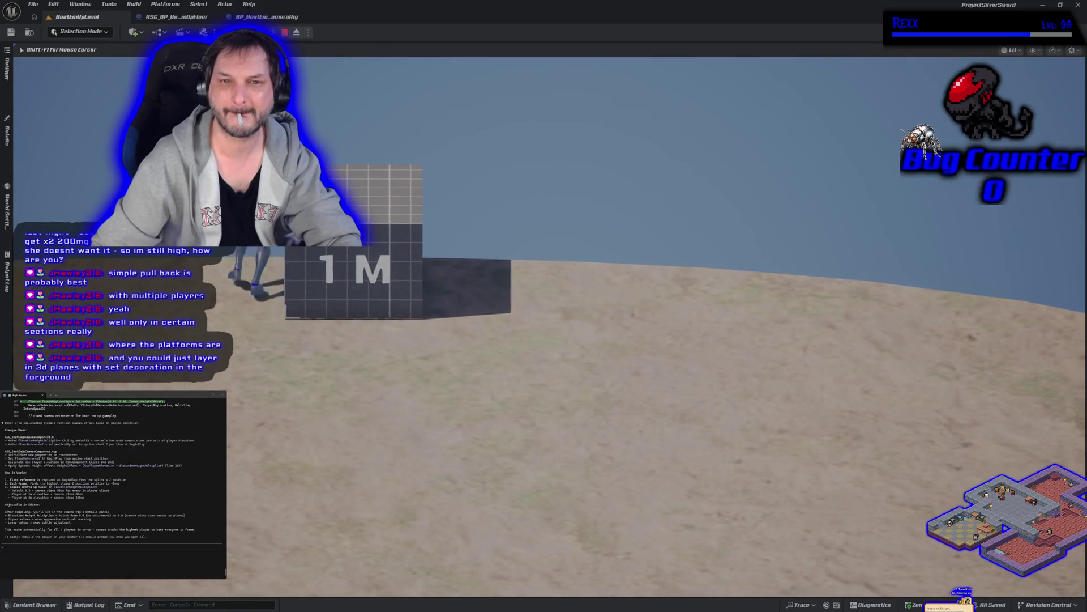
pyautogui.press('space')
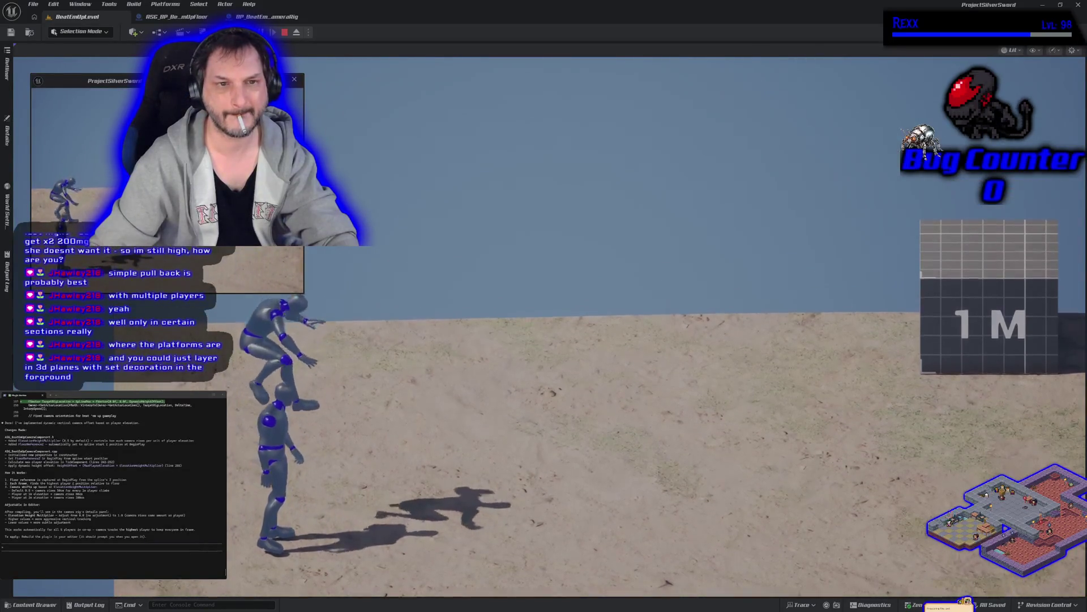
# Jump both characters onto and off the 1 M block watching the camera, then stop play.
pyautogui.press('d')
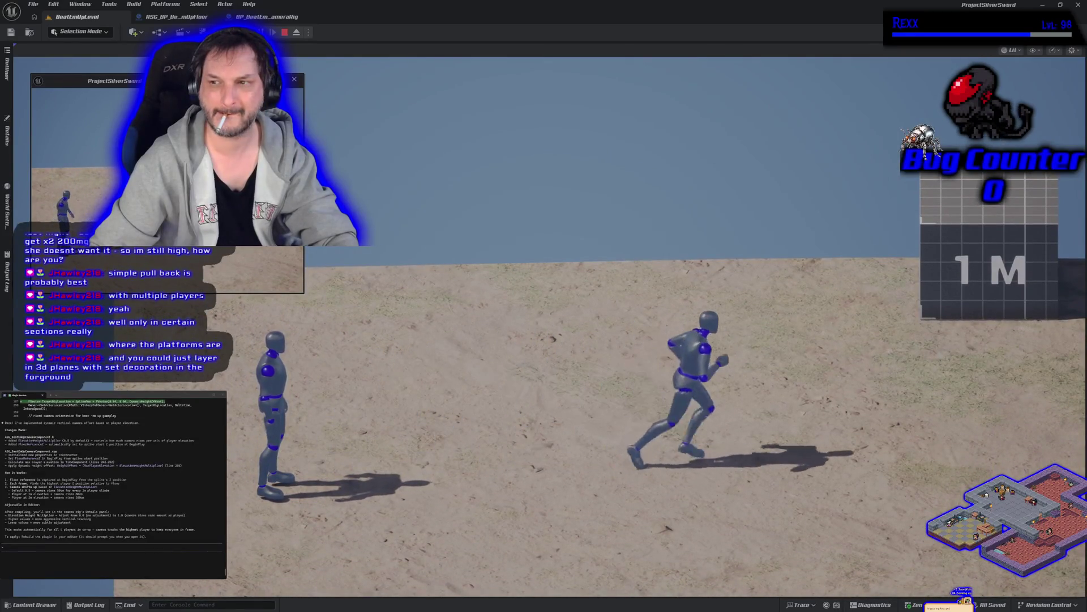
pyautogui.press('space')
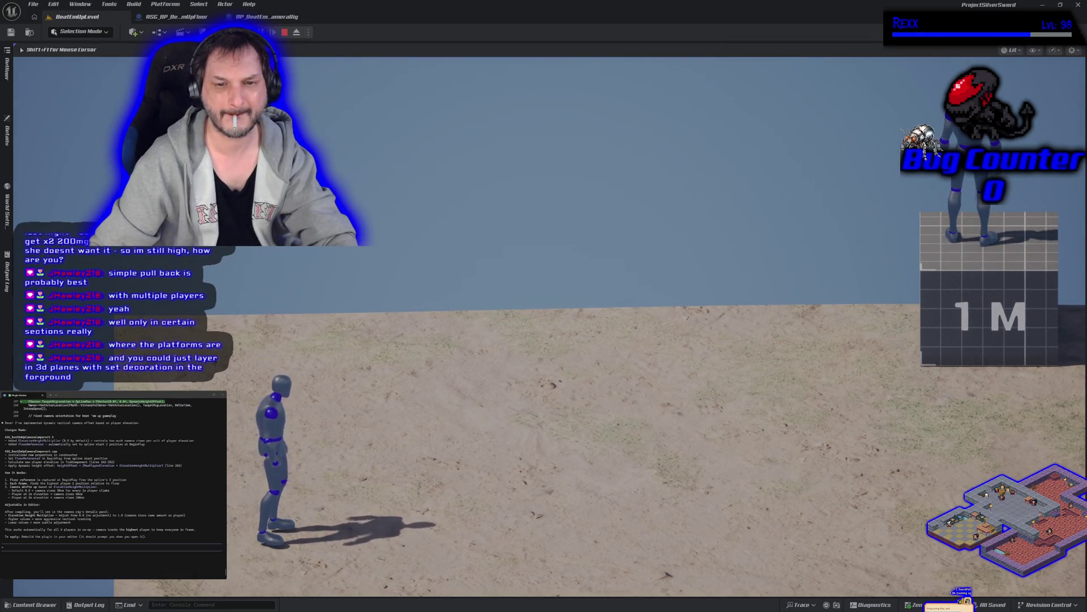
pyautogui.press('space')
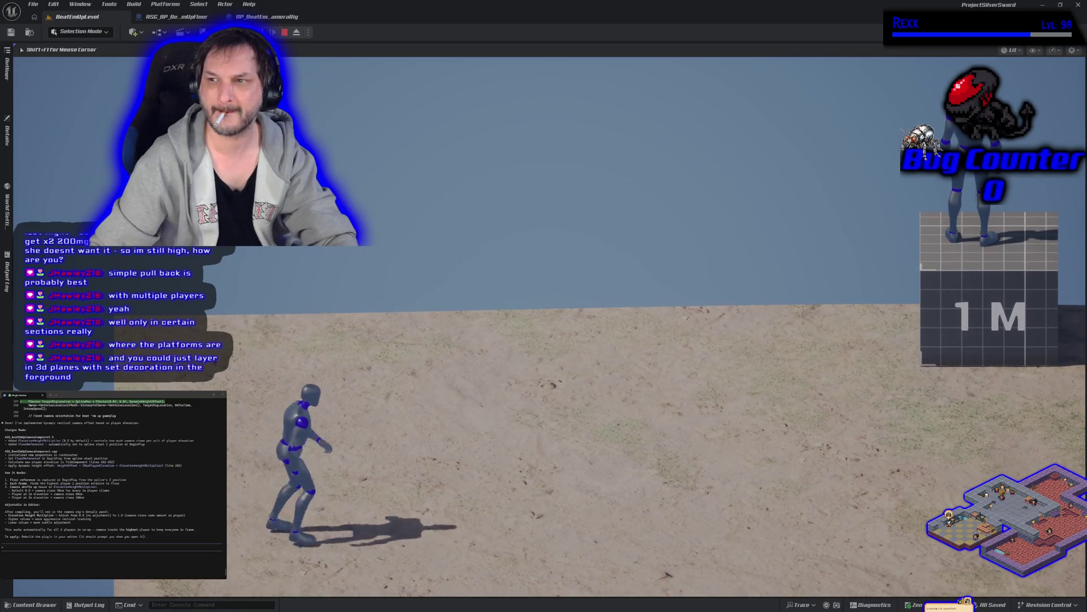
pyautogui.press('d')
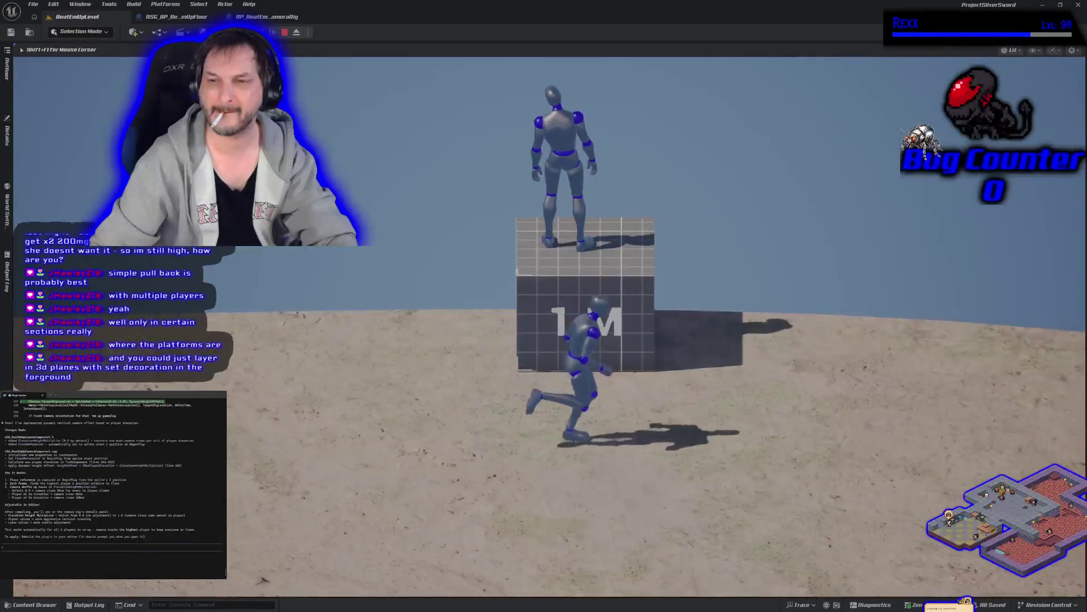
pyautogui.press('space')
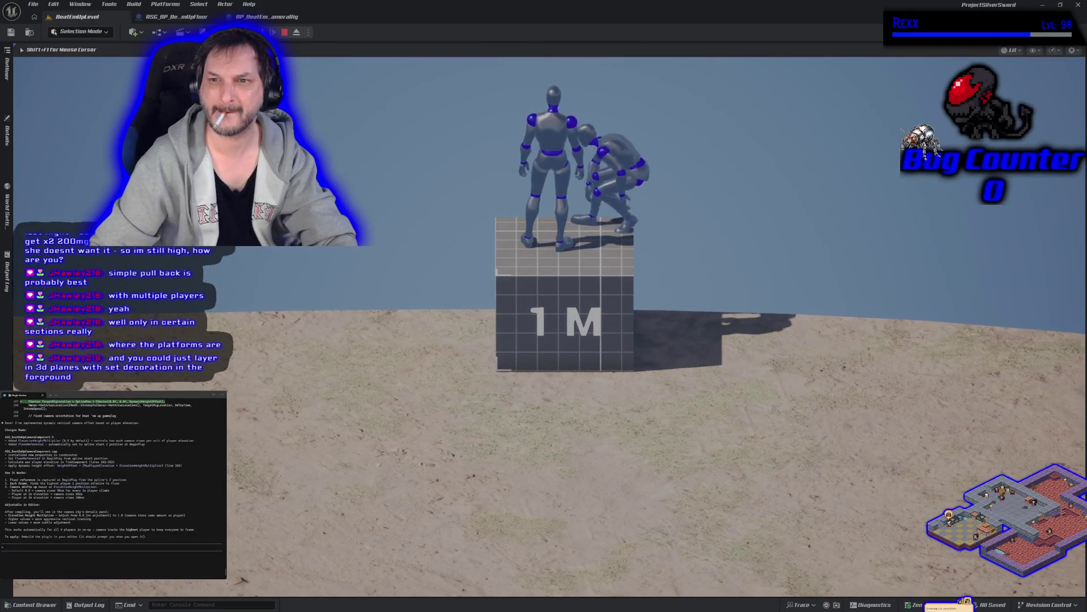
pyautogui.press('space')
pyautogui.press('d')
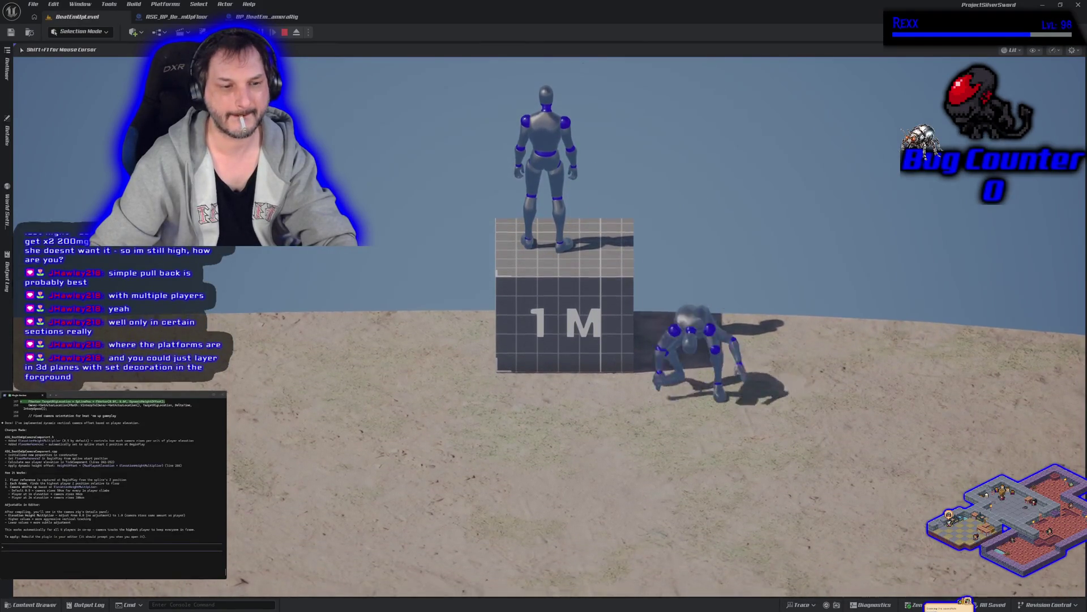
pyautogui.press('s')
pyautogui.press('a')
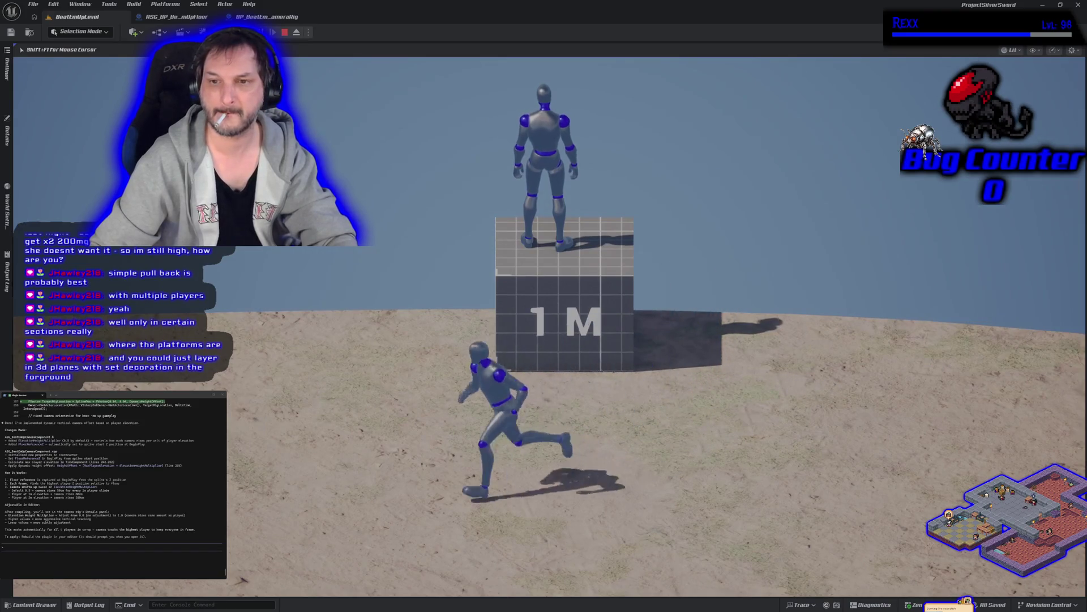
pyautogui.press('d')
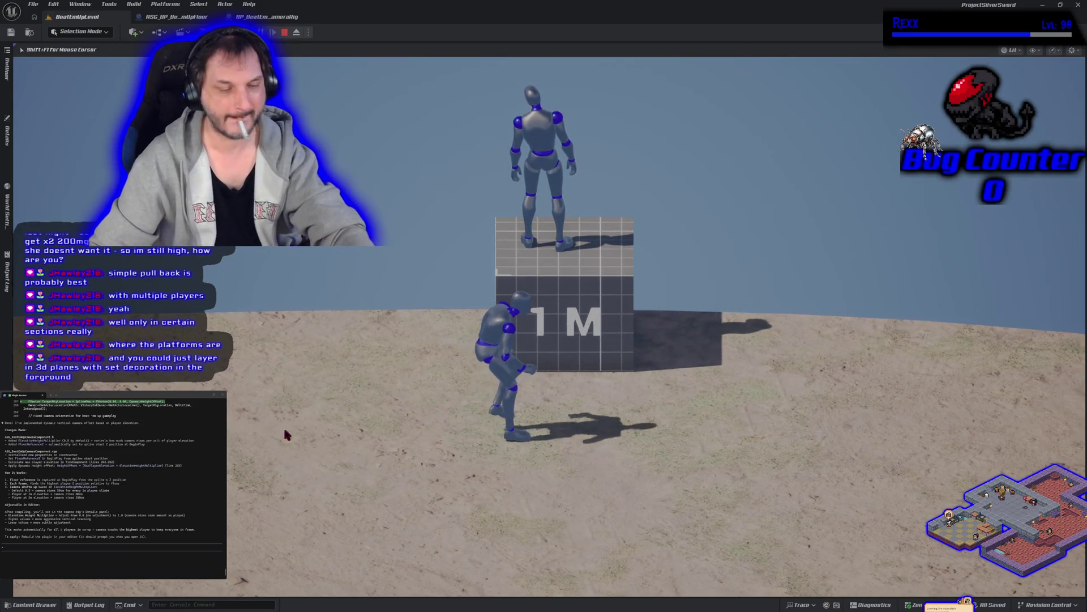
pyautogui.press('Escape')
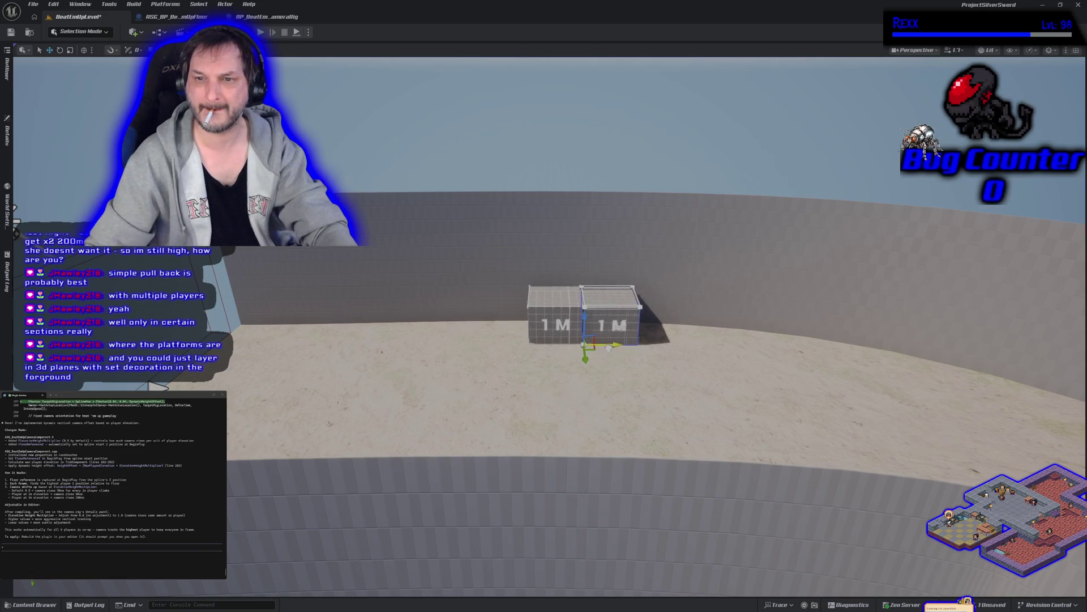
# Raise the duplicated 1 M block one metre to form a step and start a play session.
pyautogui.moveTo(583, 323); pyautogui.dragTo(584, 289)
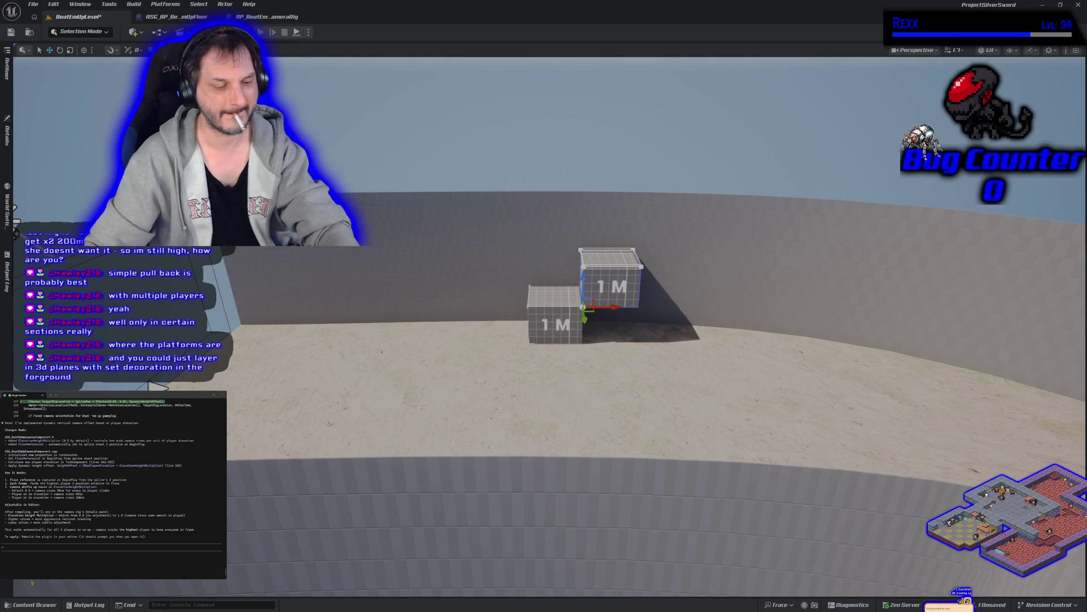
pyautogui.hotkey('alt', 'p')
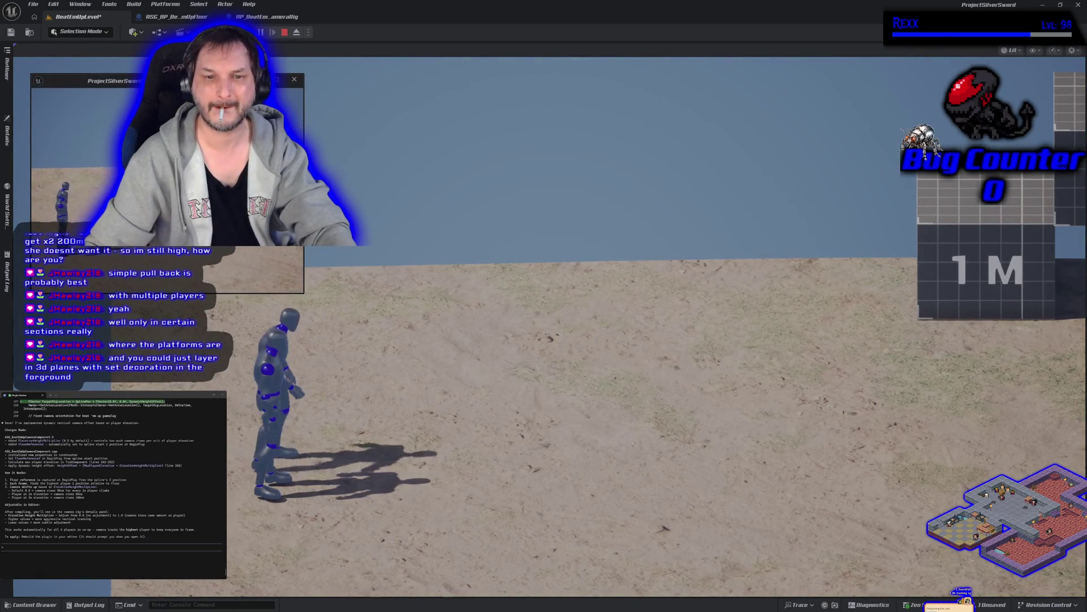
# Run and jump the characters up both 1 M platforms, toggling the second PIE window.
pyautogui.press('space')
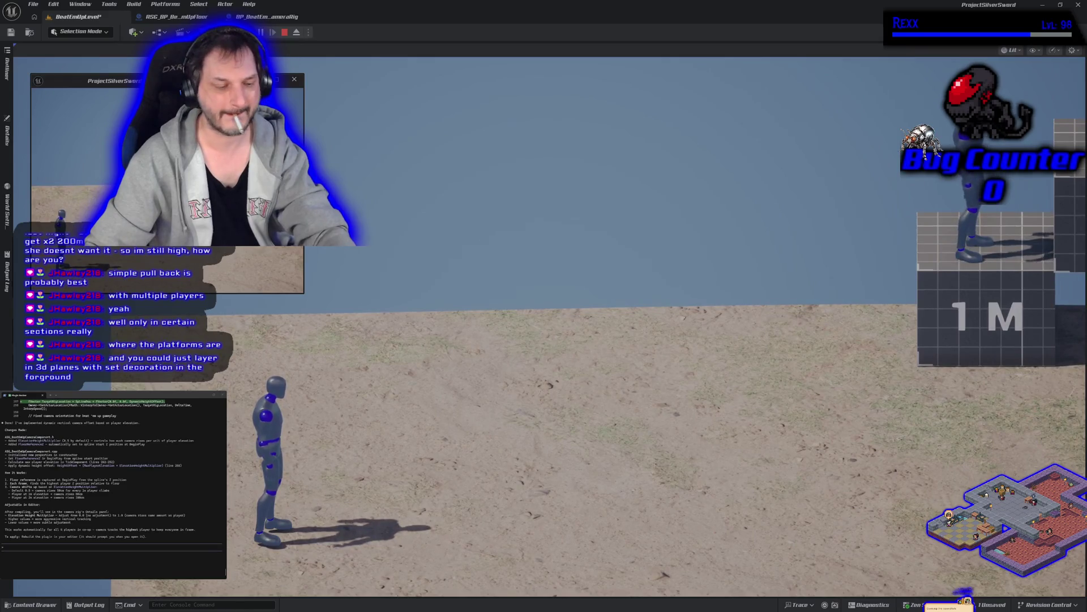
pyautogui.hotkey('alt', 'Tab')
pyautogui.press('d')
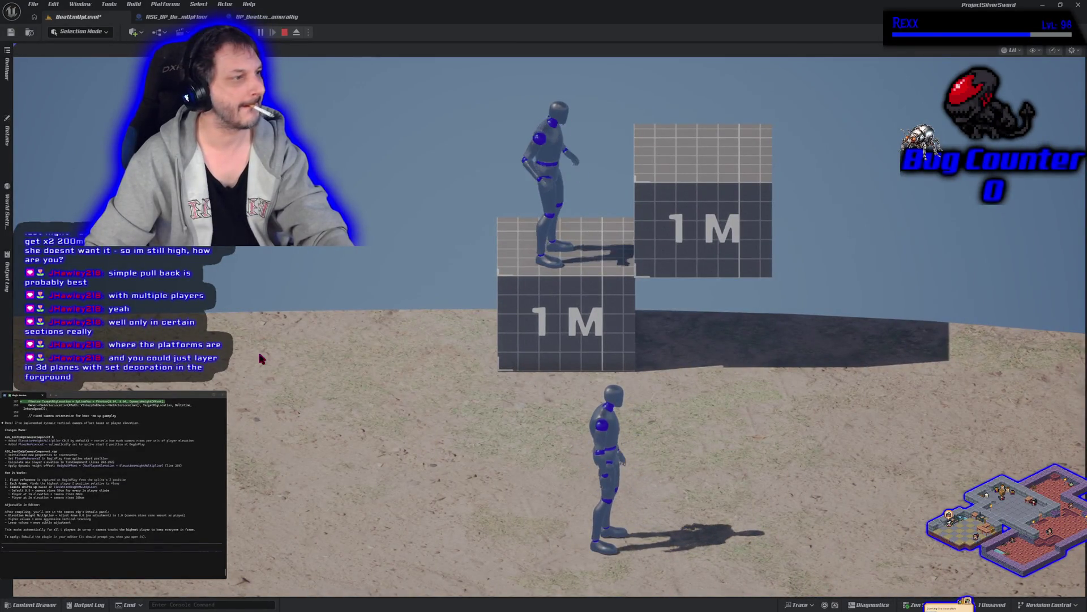
pyautogui.hotkey('alt', 'Tab')
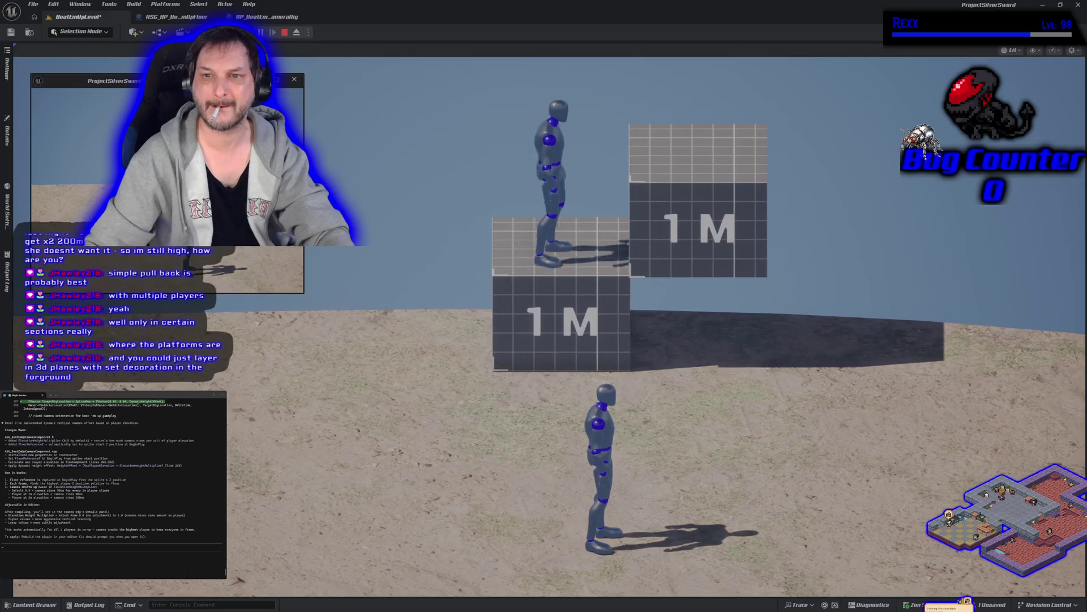
pyautogui.press('space')
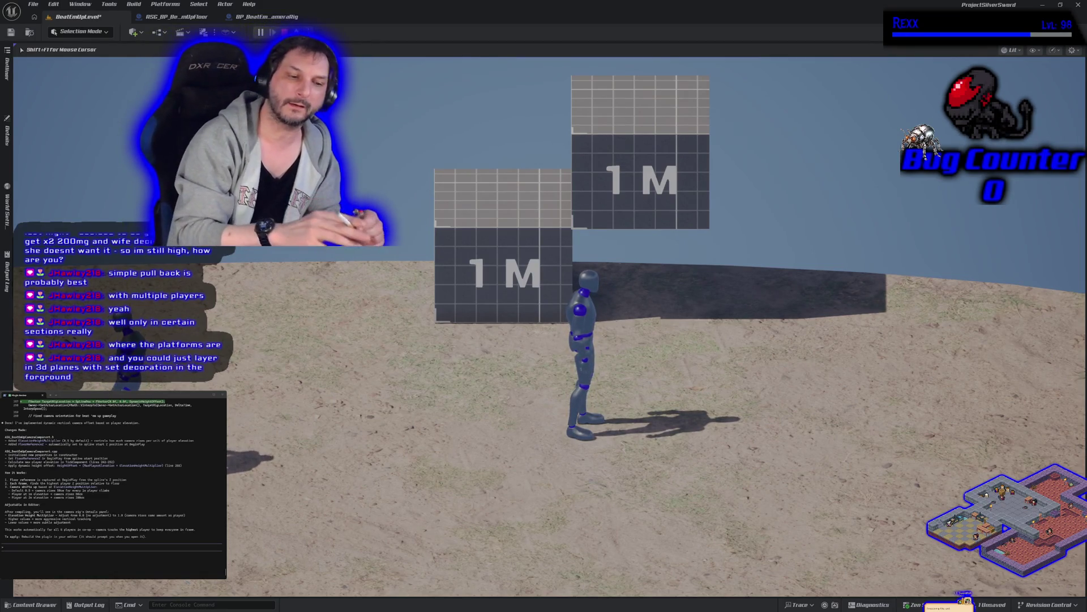
pyautogui.press('space')
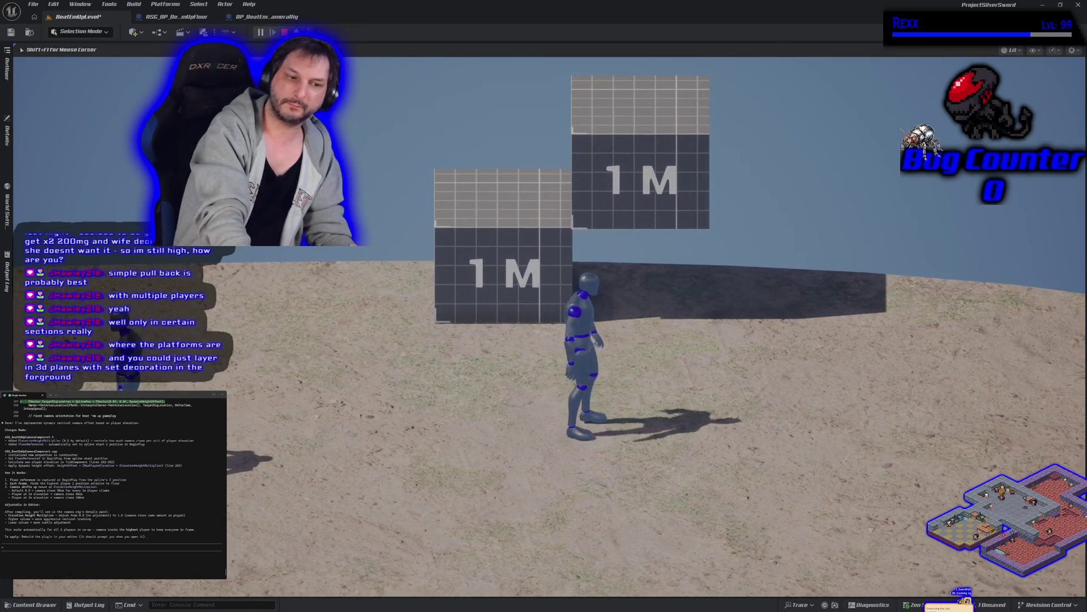
# Jump the character repeatedly at the lower 1 M box ledge and walk back off toward the camera.
pyautogui.press('space')
pyautogui.press('space')
pyautogui.press('space')
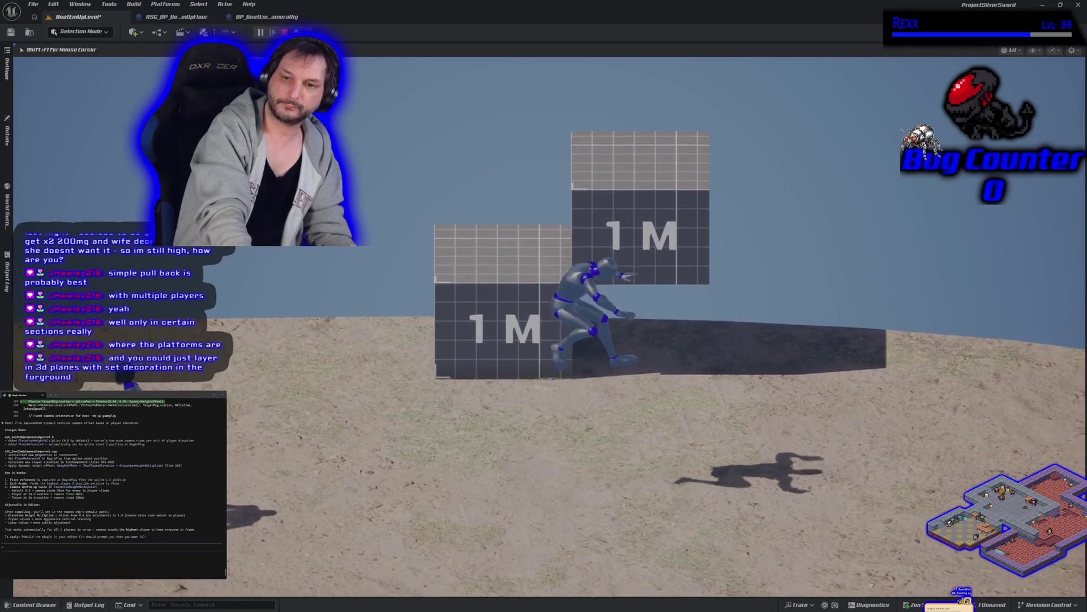
pyautogui.press('space')
pyautogui.press('space')
pyautogui.press('space')
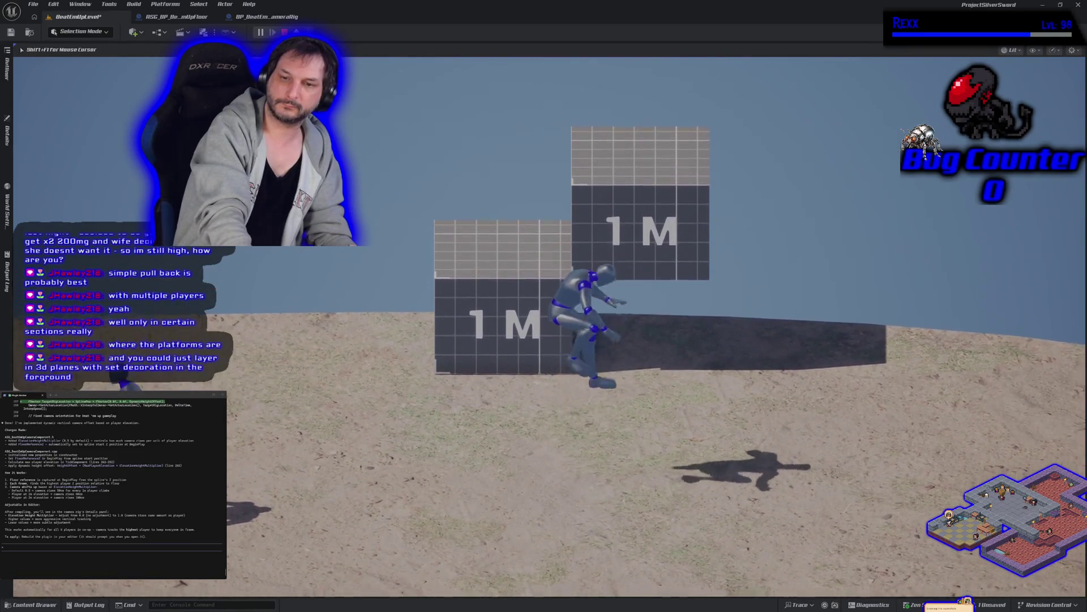
pyautogui.press('space')
pyautogui.press('space')
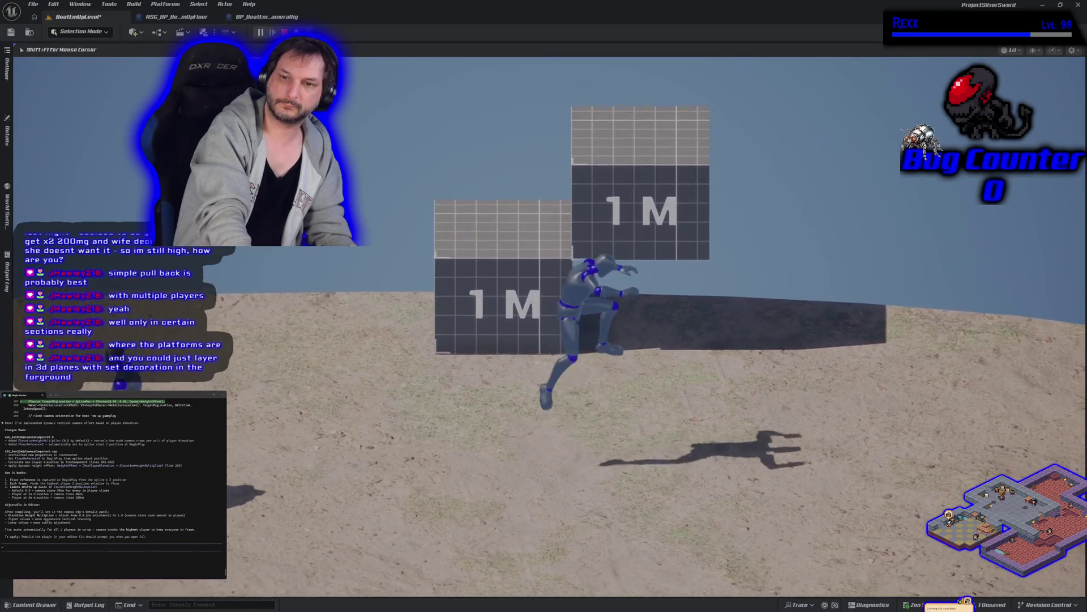
pyautogui.press('space')
pyautogui.press('space')
pyautogui.press('s')
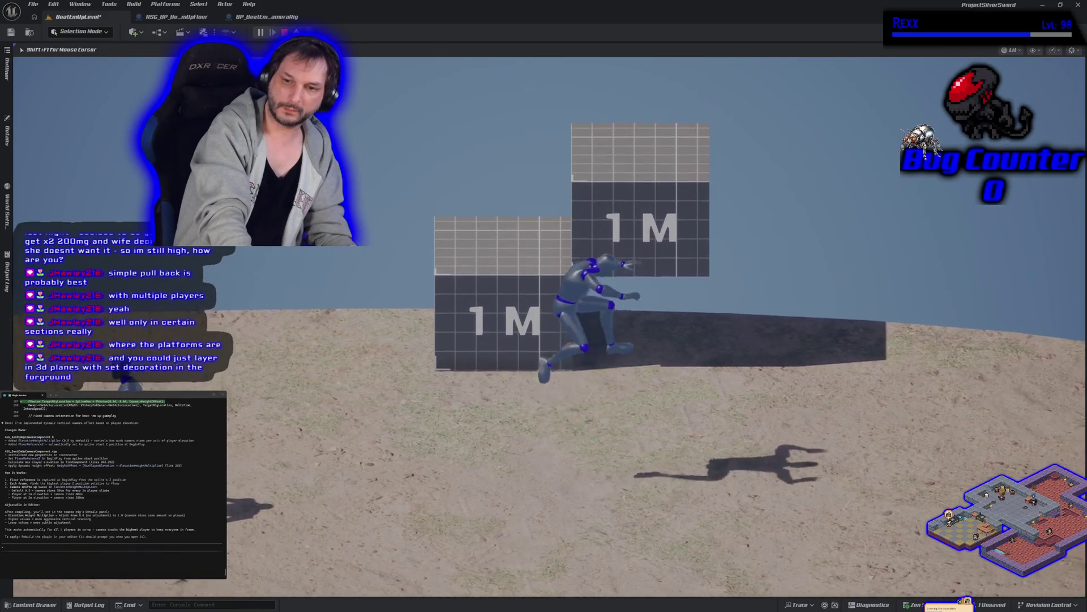
pyautogui.press('space')
pyautogui.press('space')
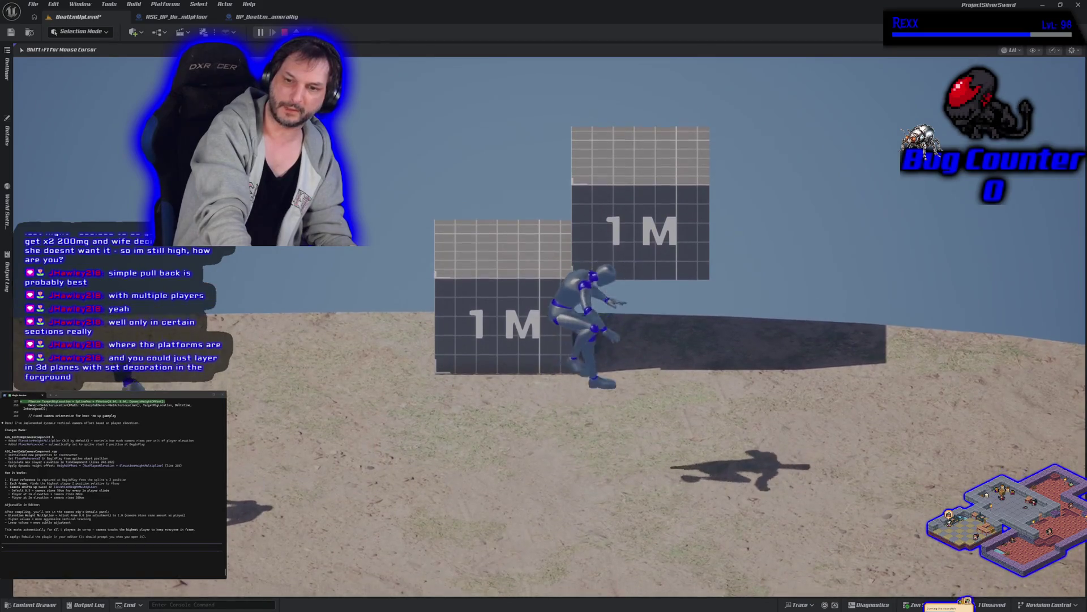
pyautogui.press('space')
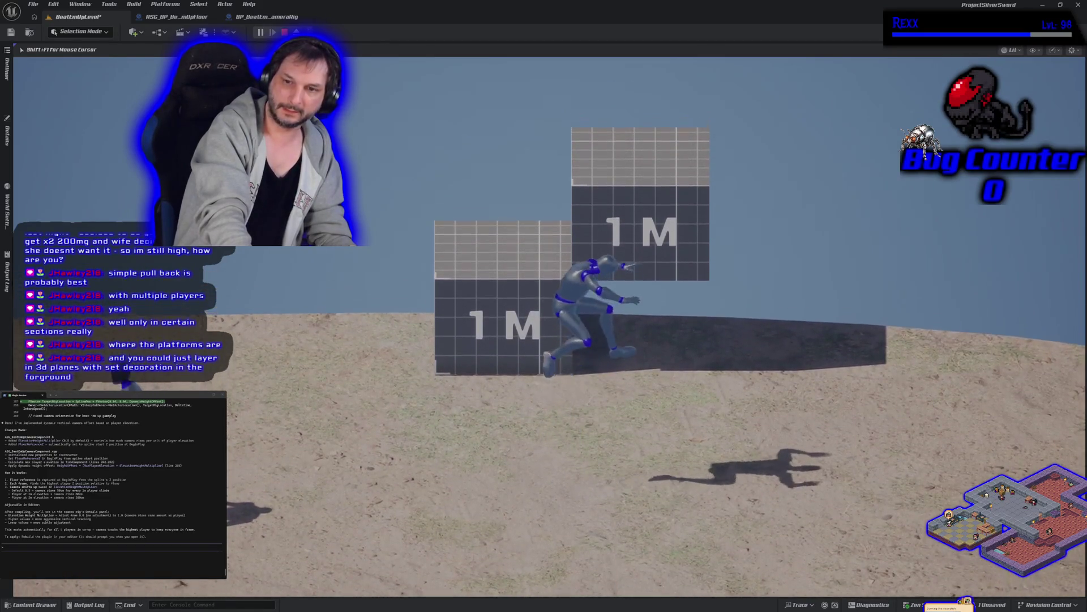
pyautogui.press('space')
pyautogui.press('space')
pyautogui.press('space')
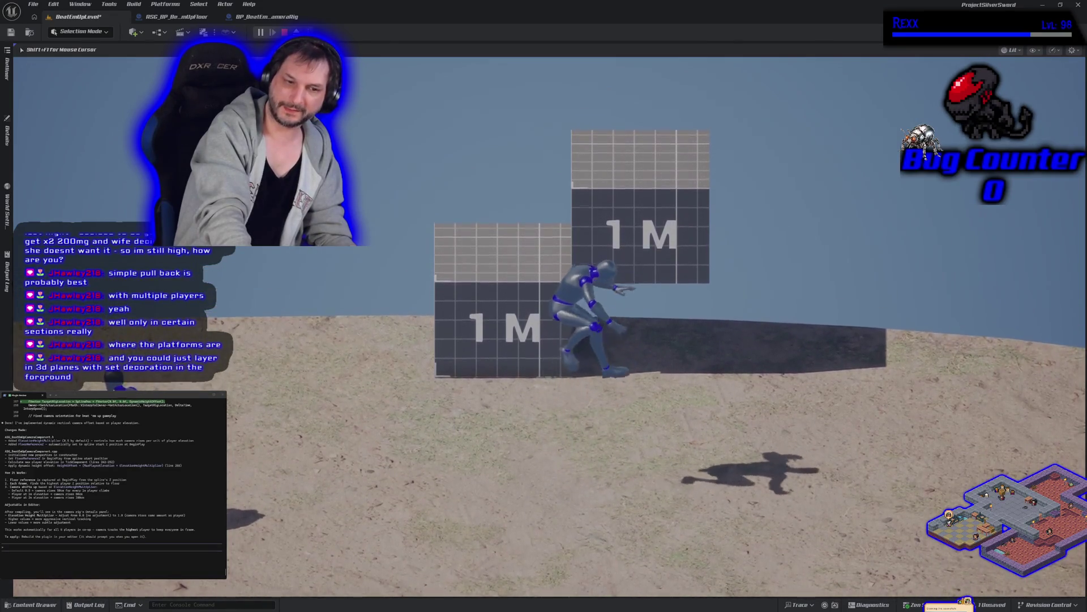
pyautogui.press('space')
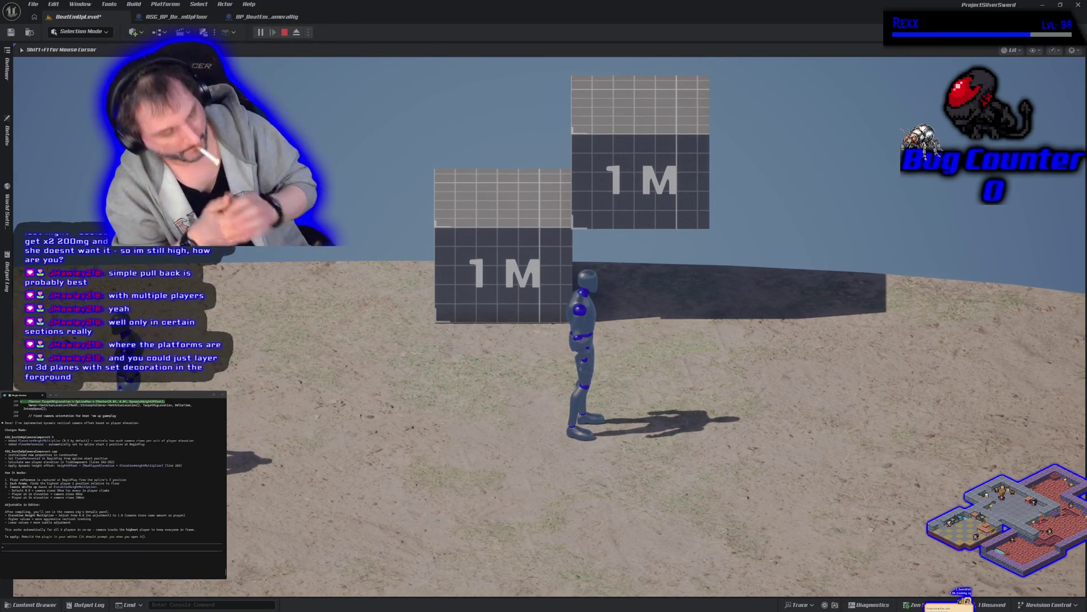
# Climb onto the upper 1 M box, drop off several times watching the camera, then end play.
pyautogui.press('s')
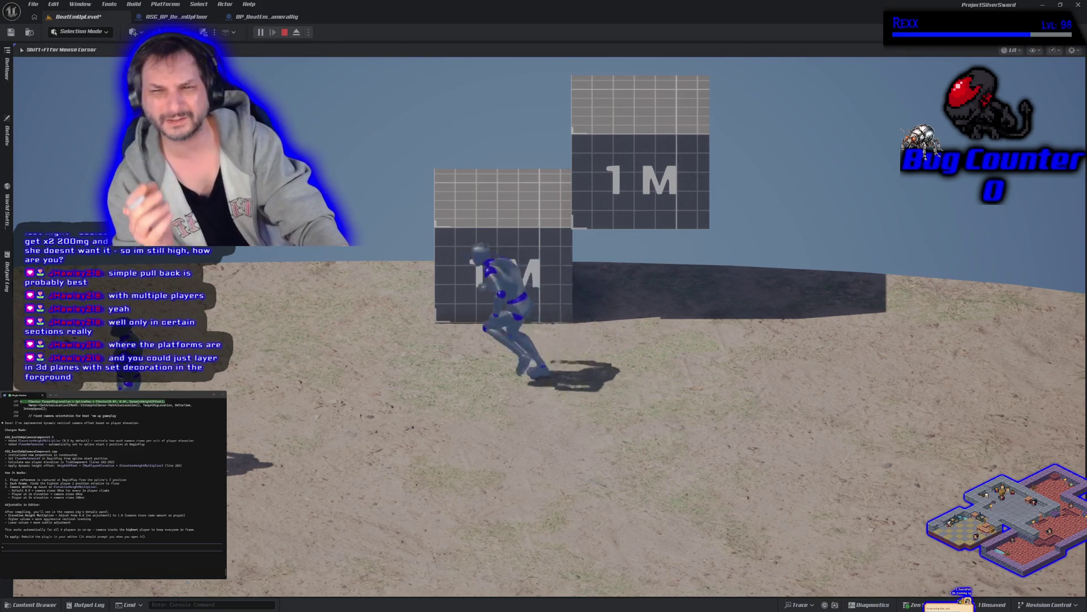
pyautogui.press('space')
pyautogui.press('space')
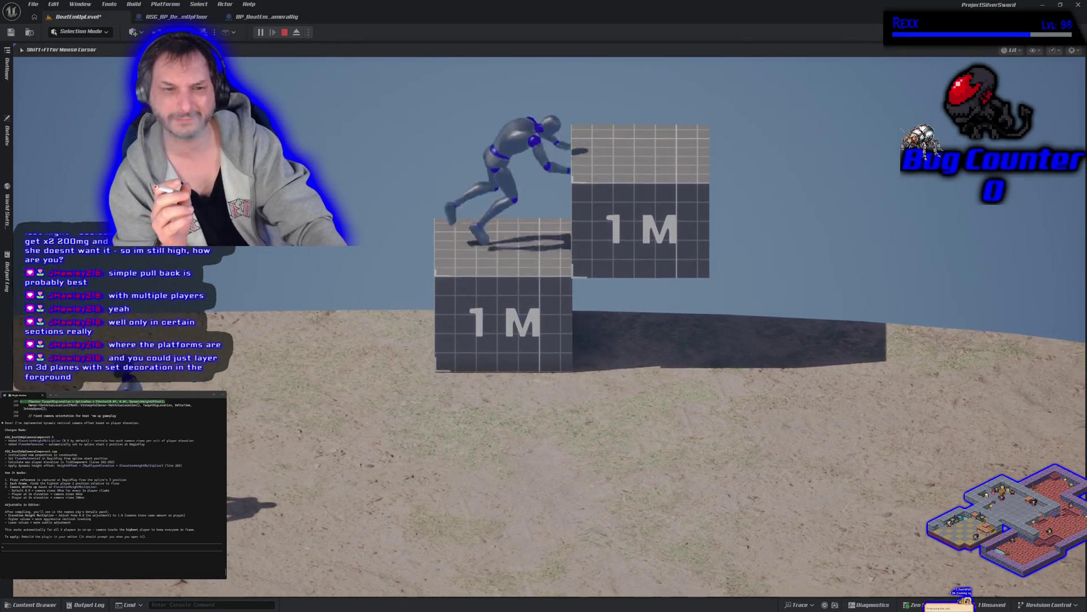
pyautogui.press('space')
pyautogui.press('a')
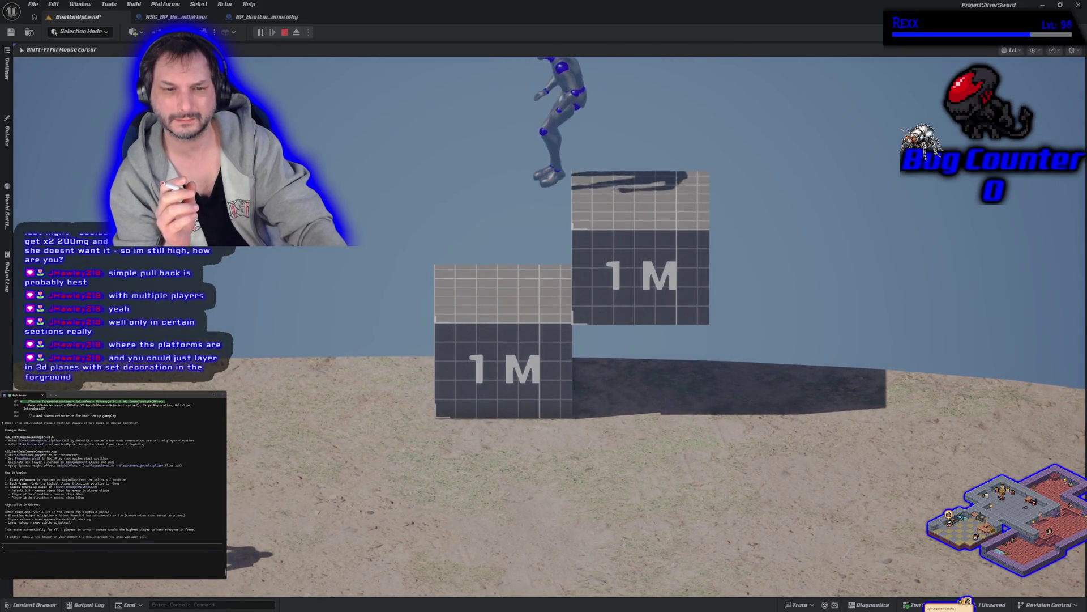
pyautogui.press('s')
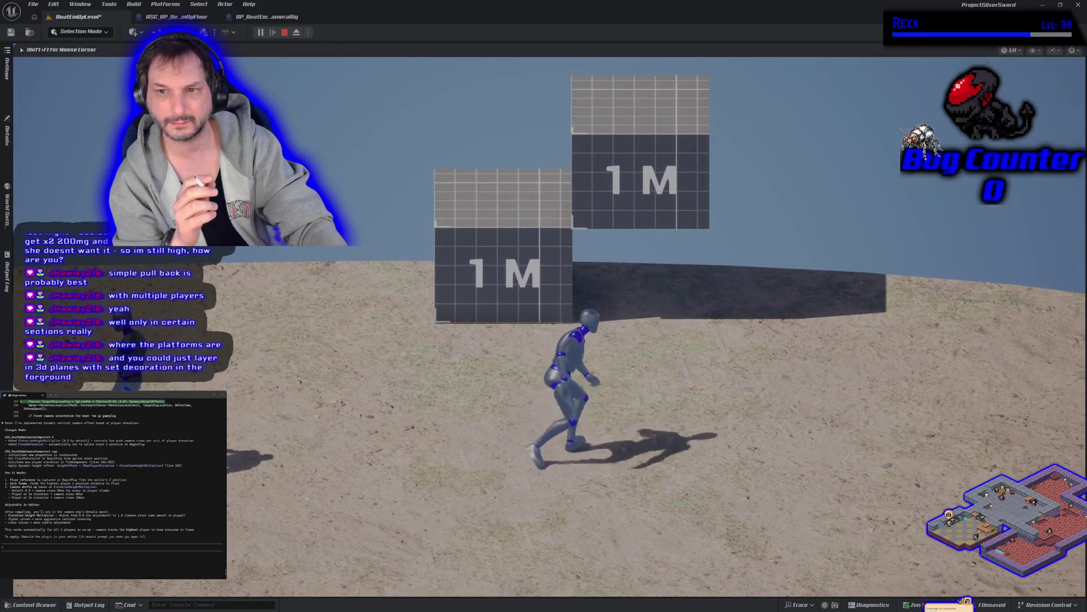
pyautogui.press('space')
pyautogui.press('space')
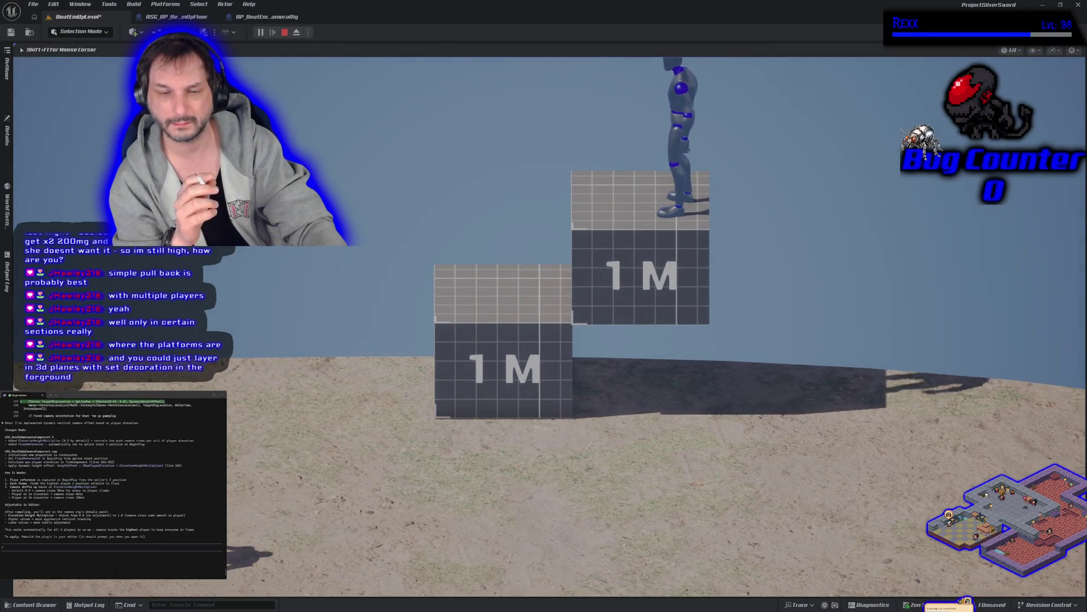
pyautogui.press('s')
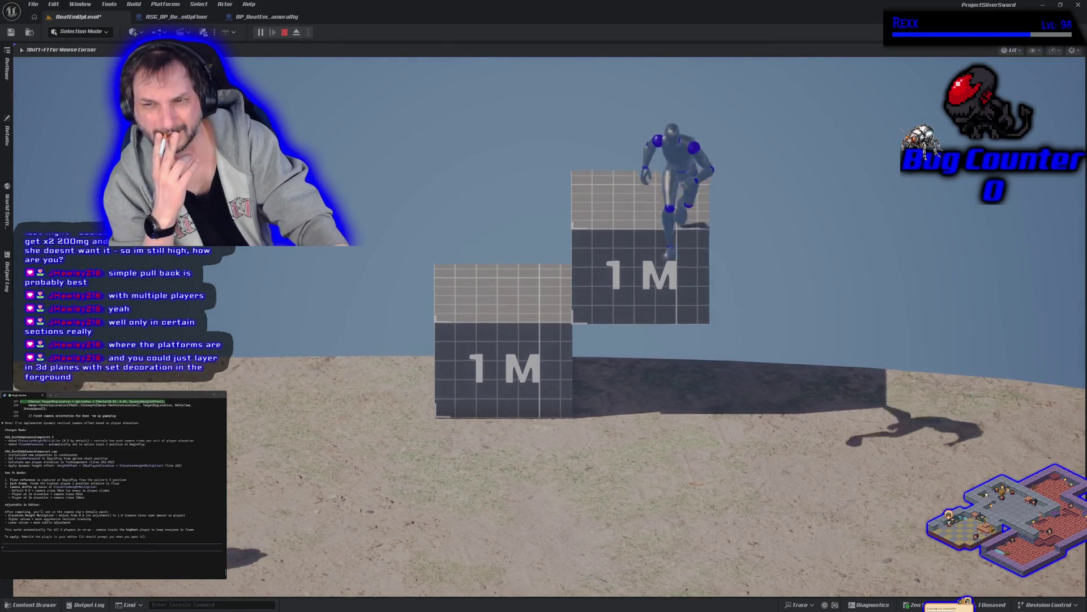
pyautogui.press('s')
pyautogui.press('w')
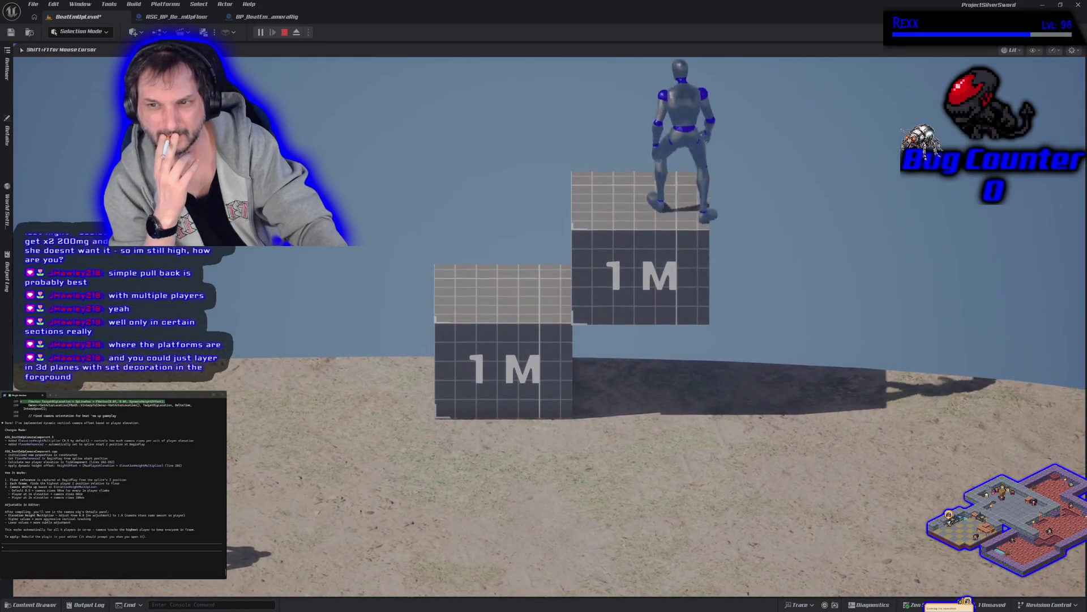
pyautogui.press('s')
pyautogui.press('Escape')
pyautogui.write('i like that but if the players are just jumping on normal ground i dont want it to d')
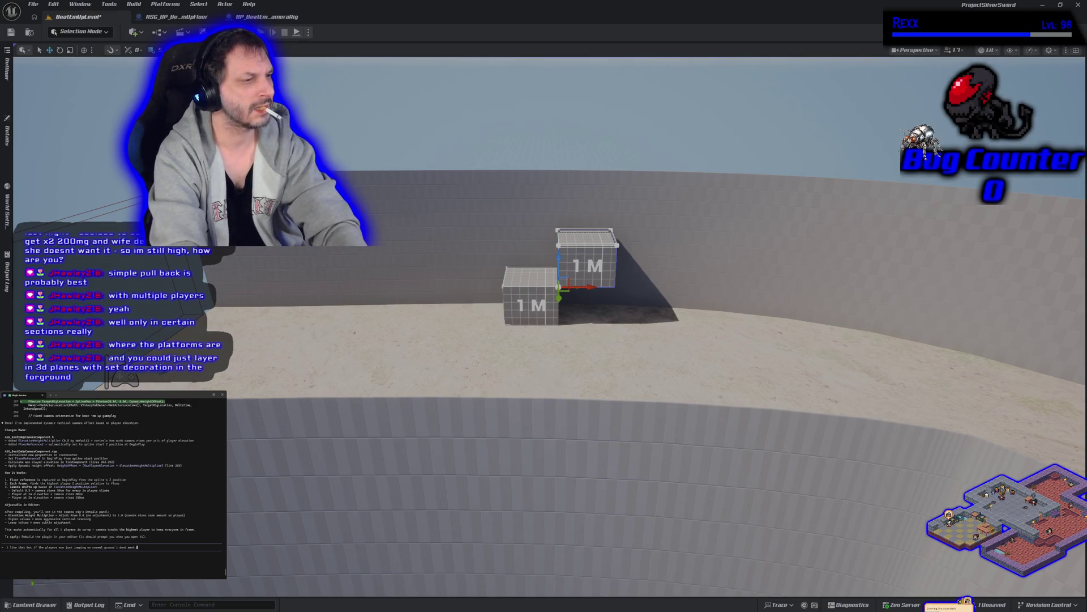
pyautogui.write('ov')
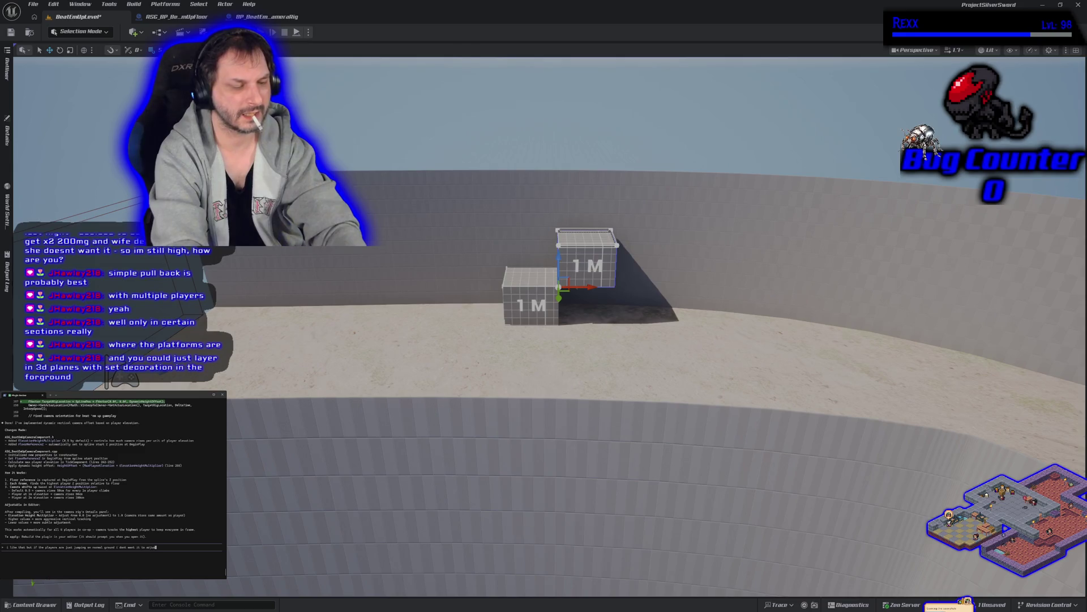
pyautogui.write('e')
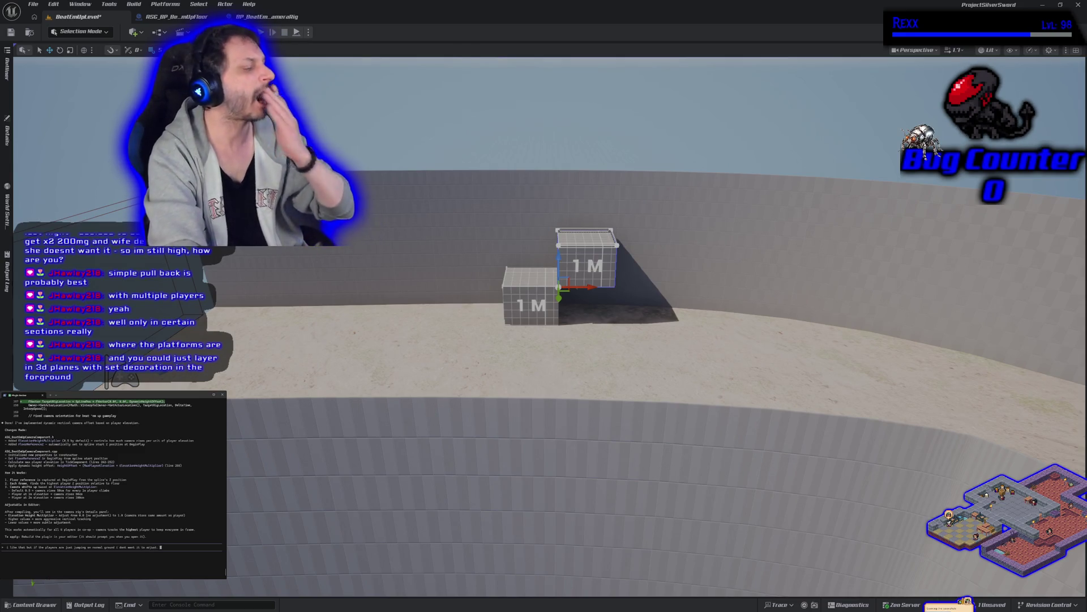
pyautogui.write('r')
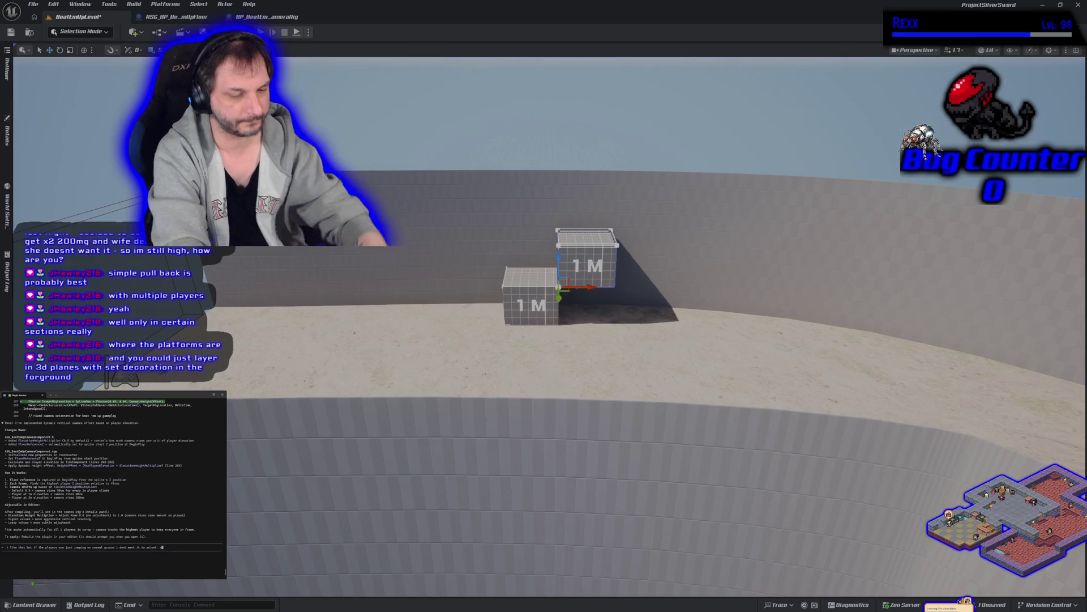
pyautogui.write(' when')
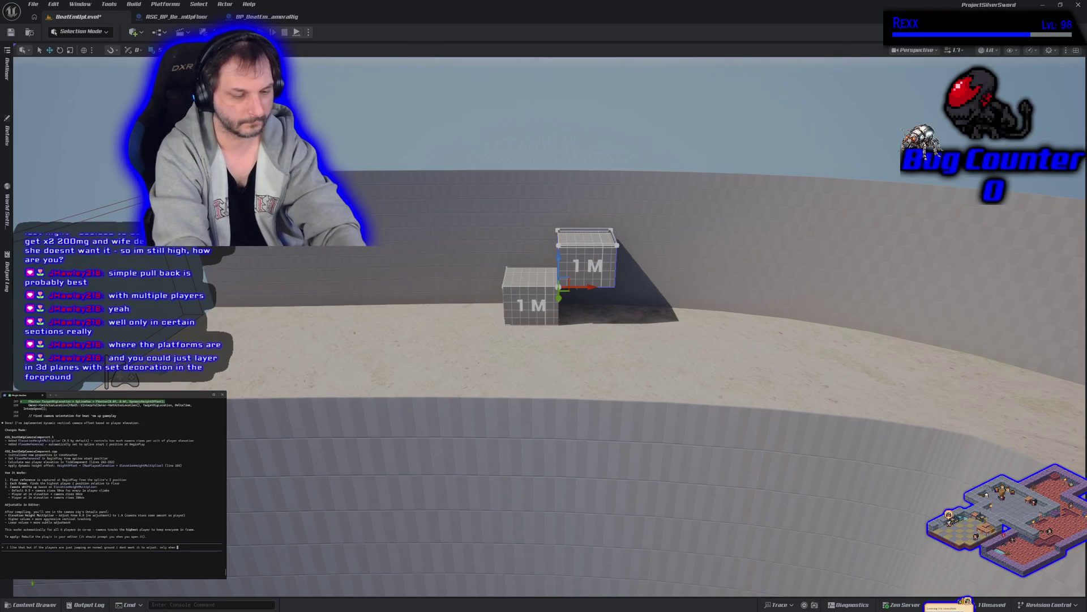
pyautogui.write(' climbing')
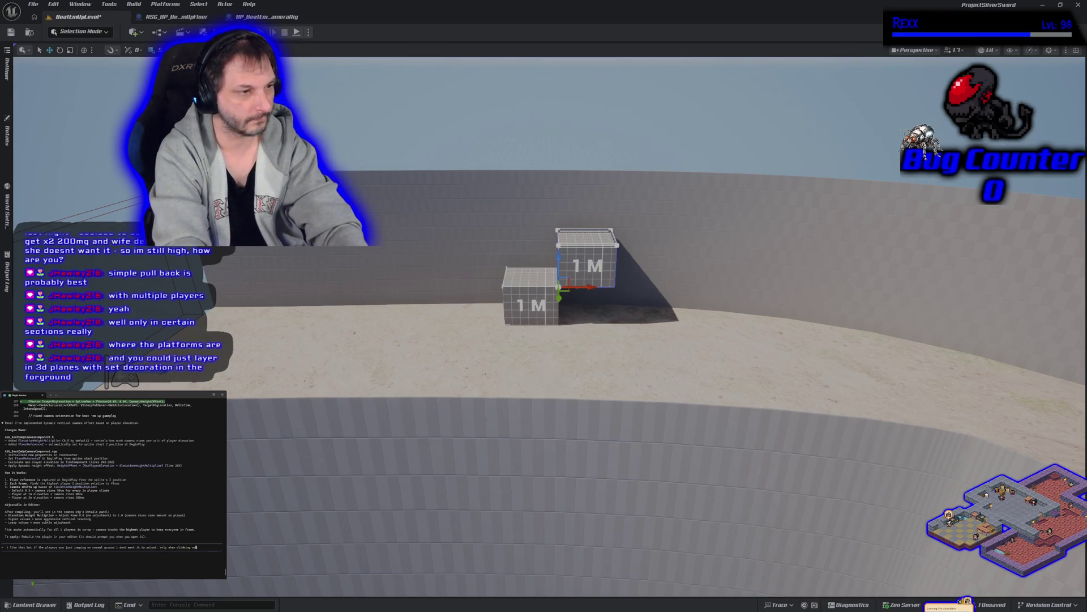
pyautogui.write(' or jumping')
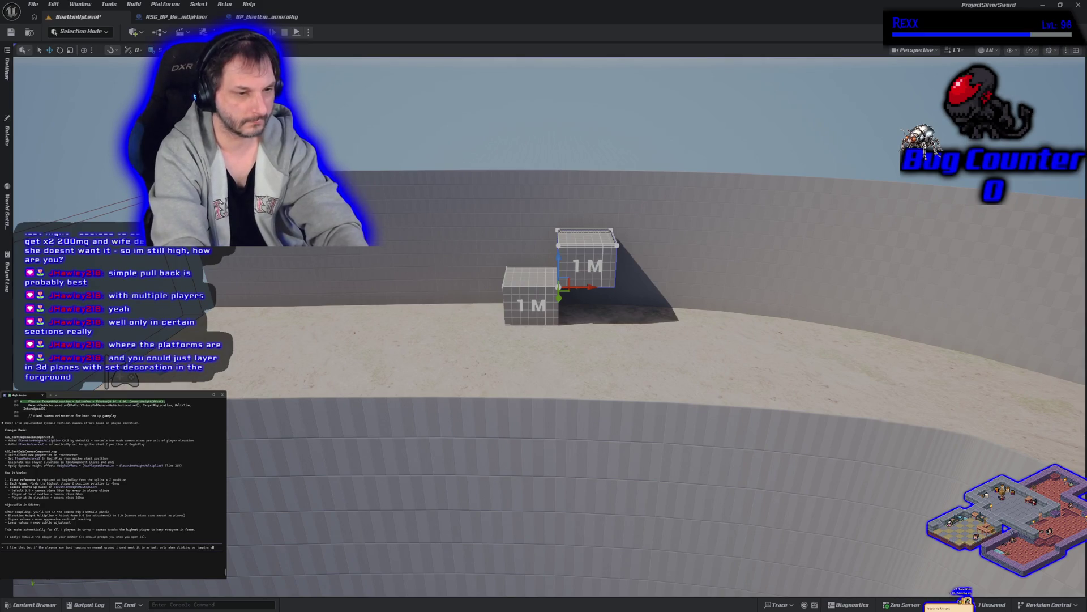
pyautogui.write(' on a higher')
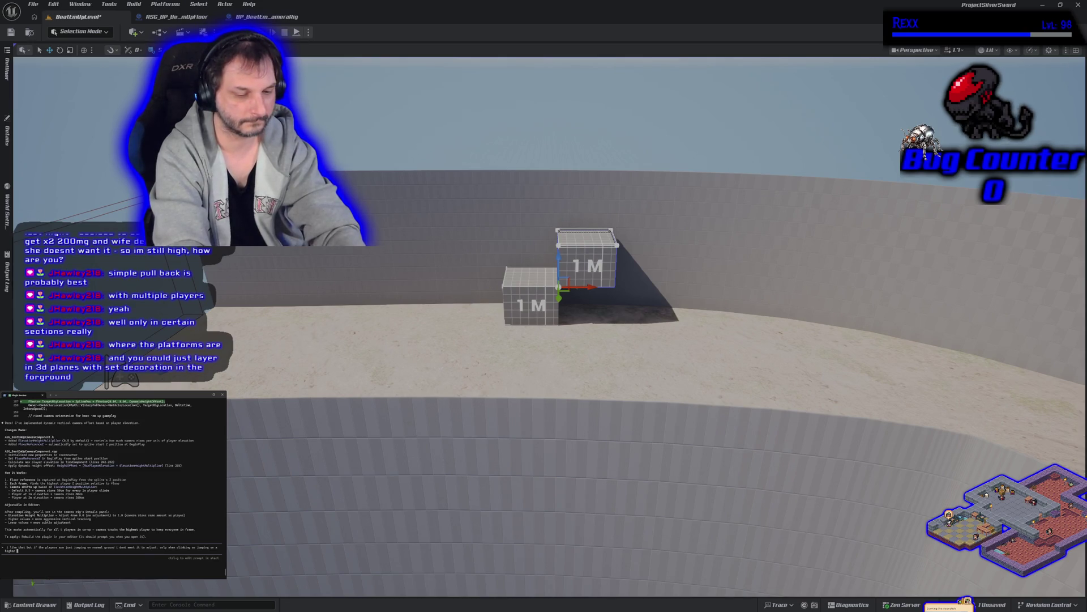
pyautogui.write('ground')
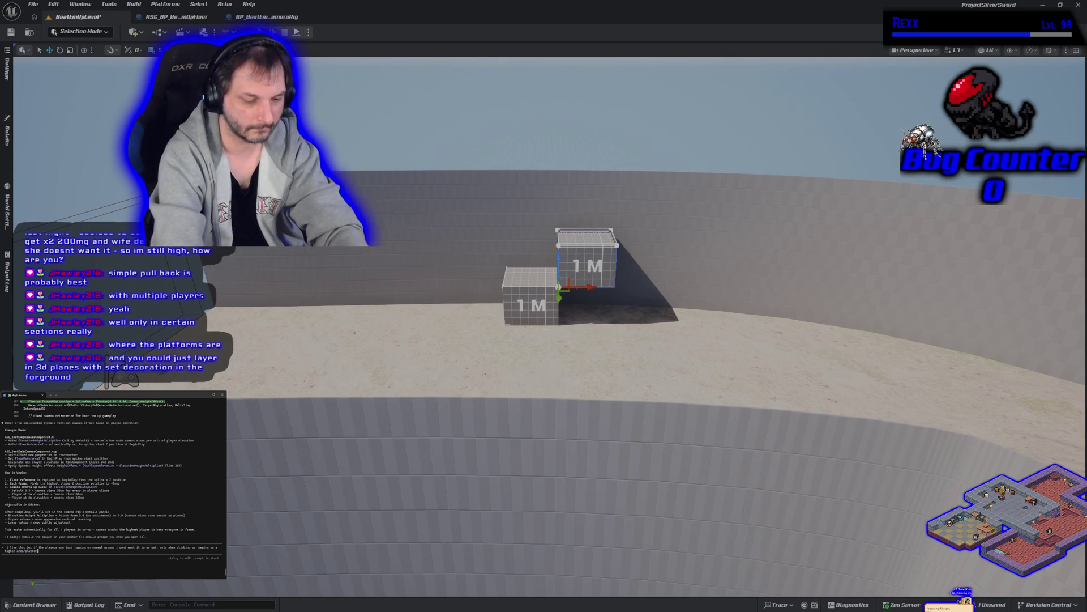
# Send Claude Code the request to adjust the camera only when landing on higher ground.
pyautogui.press('Return')
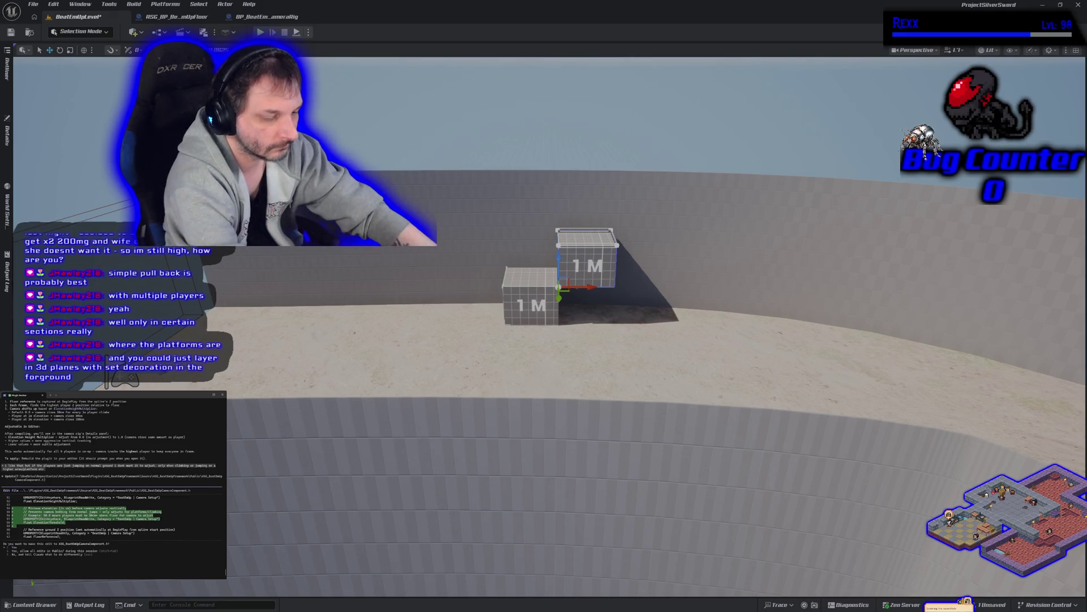
# Approve Claude Code's proposed camera component edit.
pyautogui.press('Return')
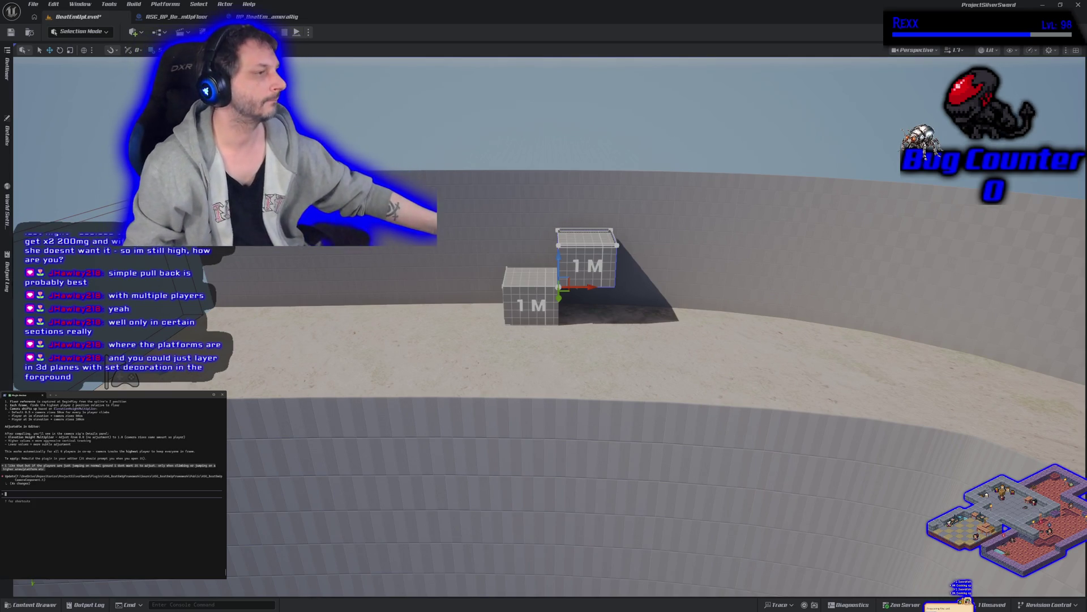
pyautogui.write('if the jump is on')
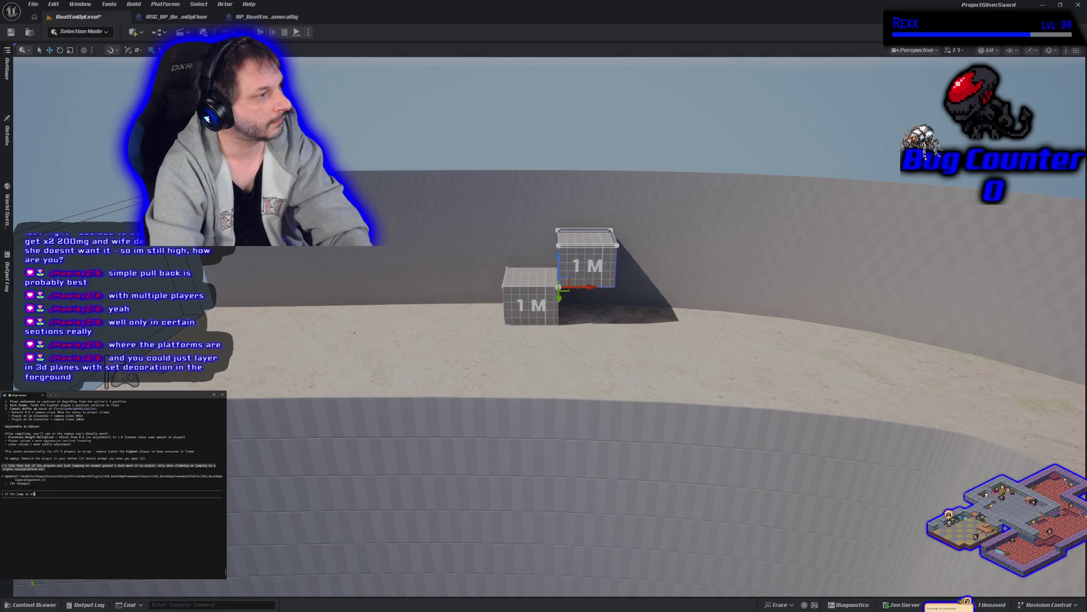
pyautogui.write('oin')
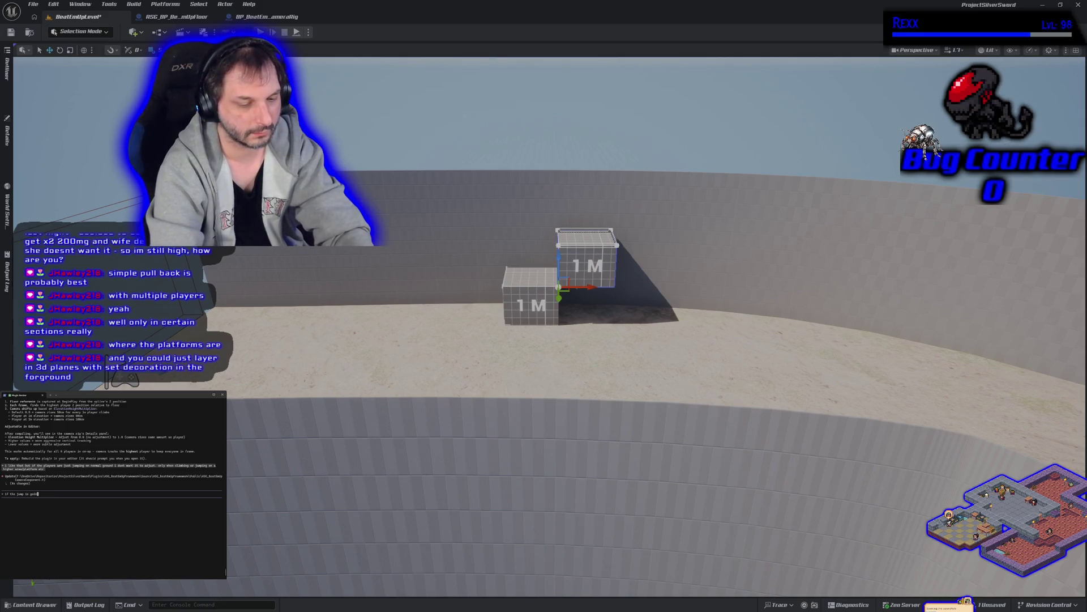
pyautogui.write('g to land on the same')
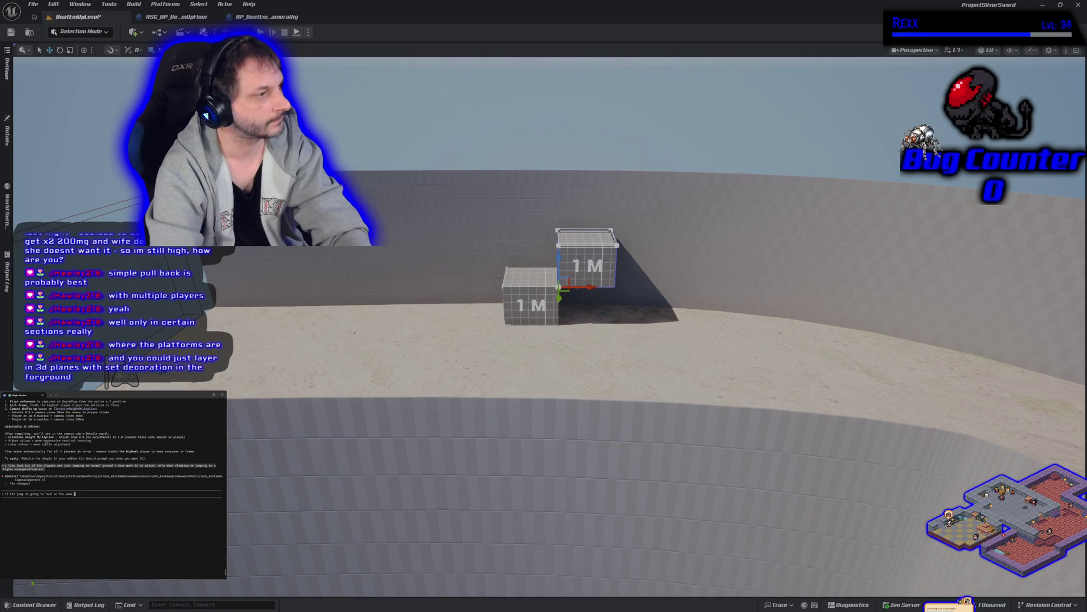
pyautogui.write('l')
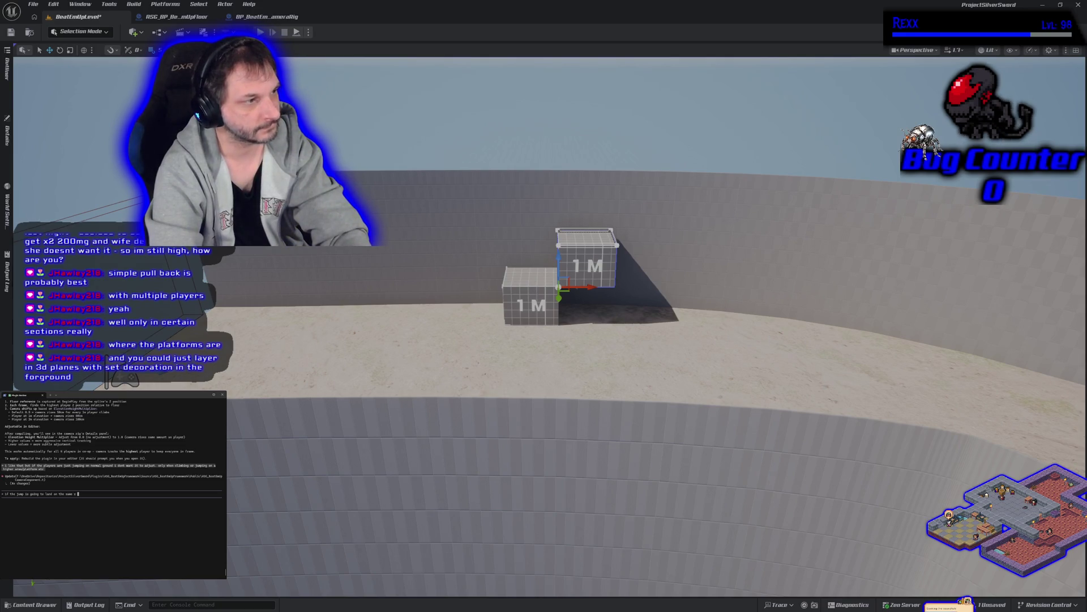
pyautogui.write('ht, ')
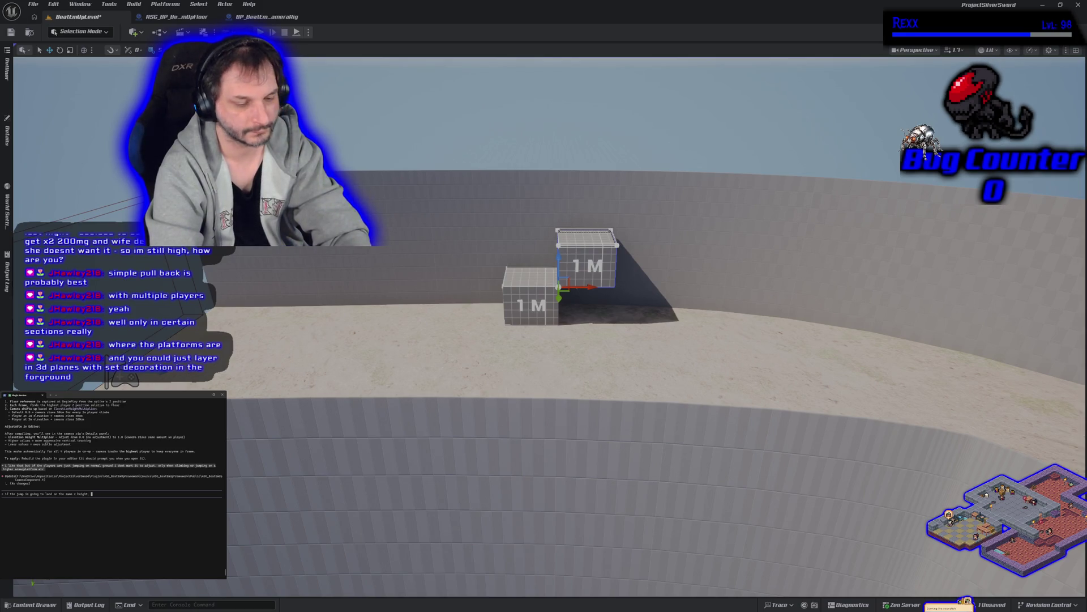
pyautogui.write('do not adjust camera. we can add')
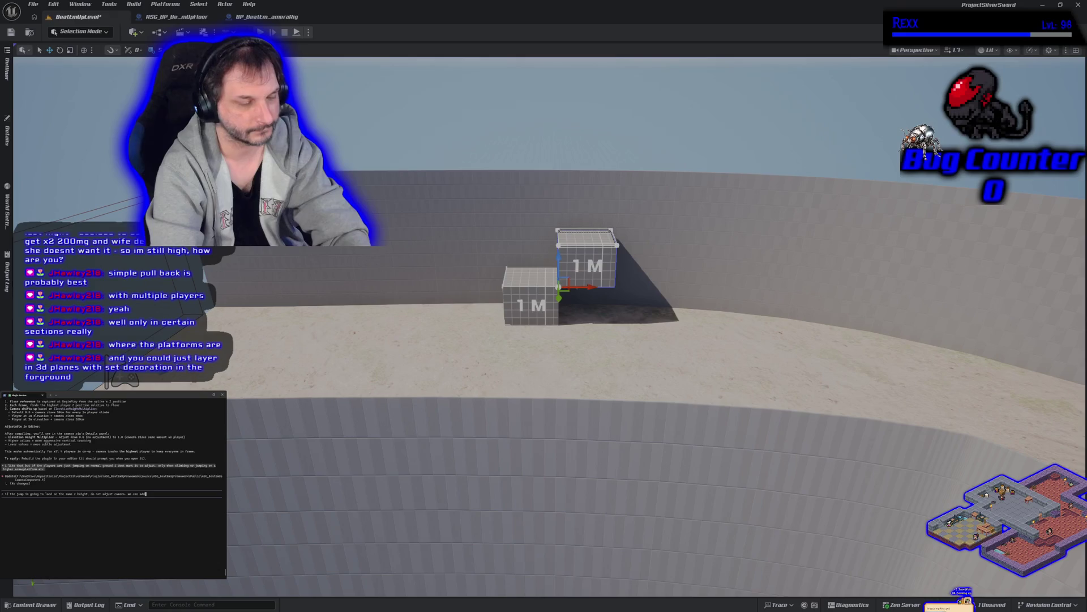
pyautogui.write(' a delay')
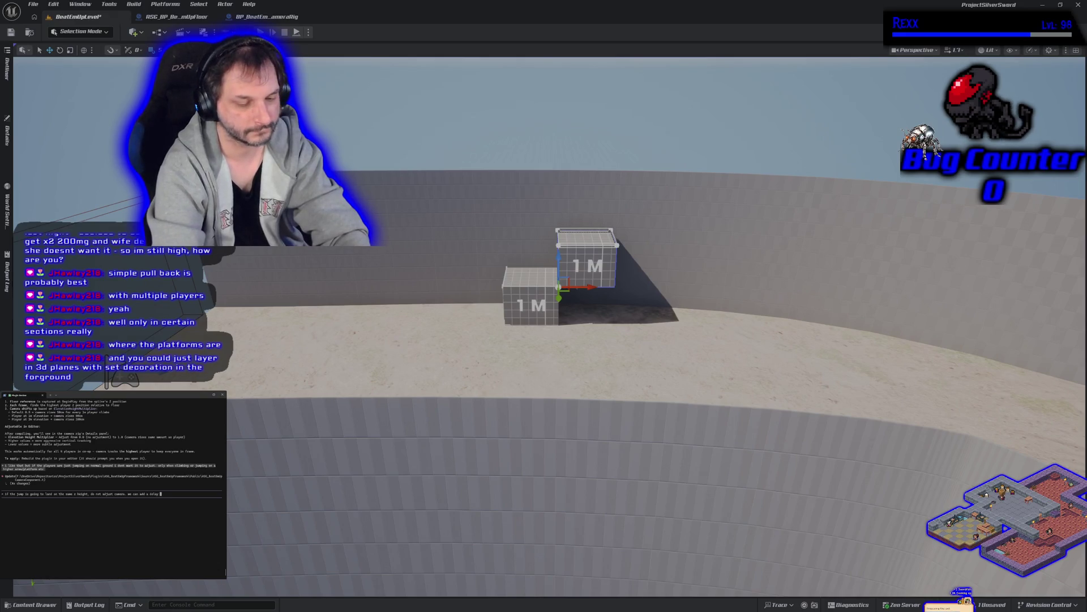
pyautogui.write(' before the camera moves so that')
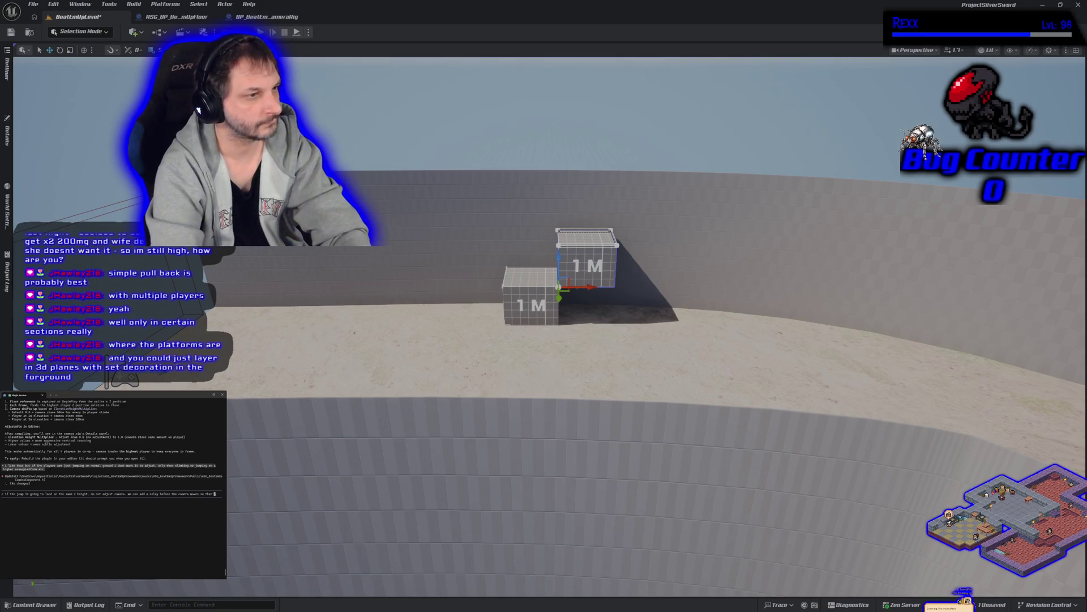
pyautogui.write(' itn check this,')
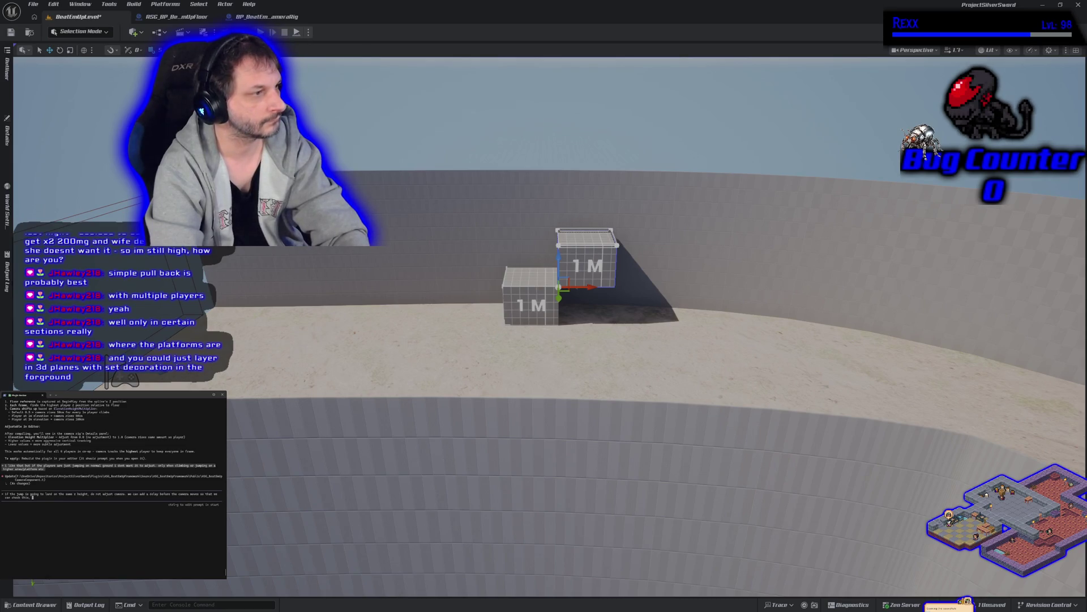
pyautogui.write('and it')
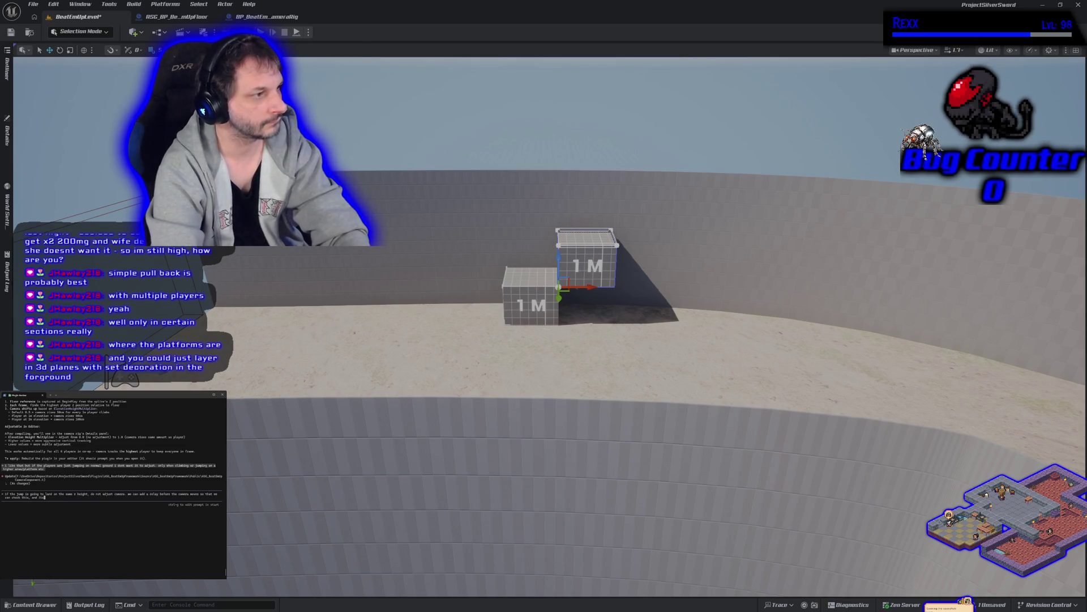
pyautogui.write(' should')
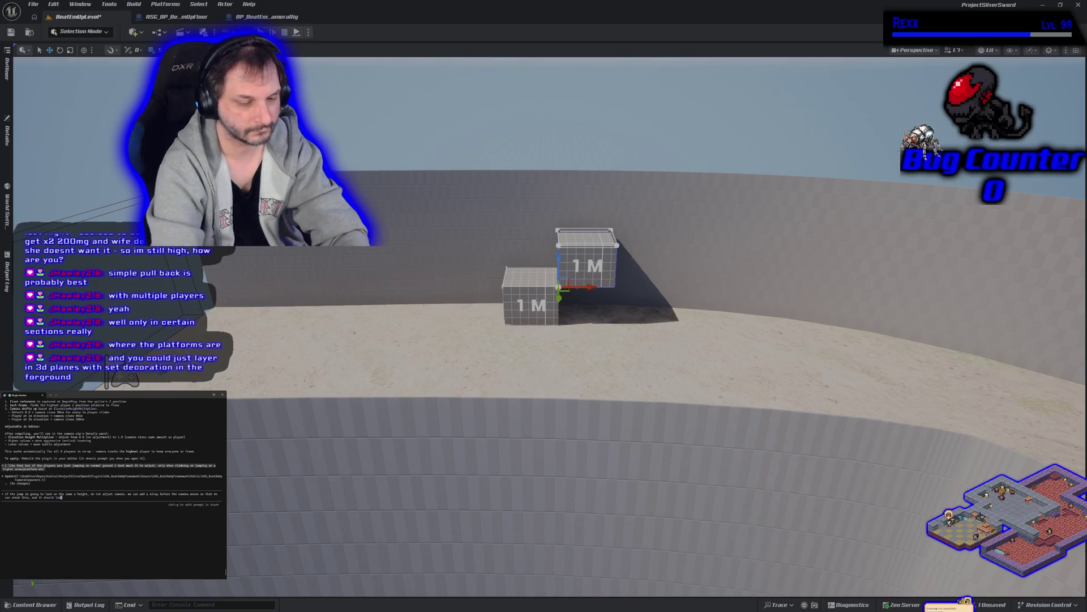
pyautogui.write(' look nice when')
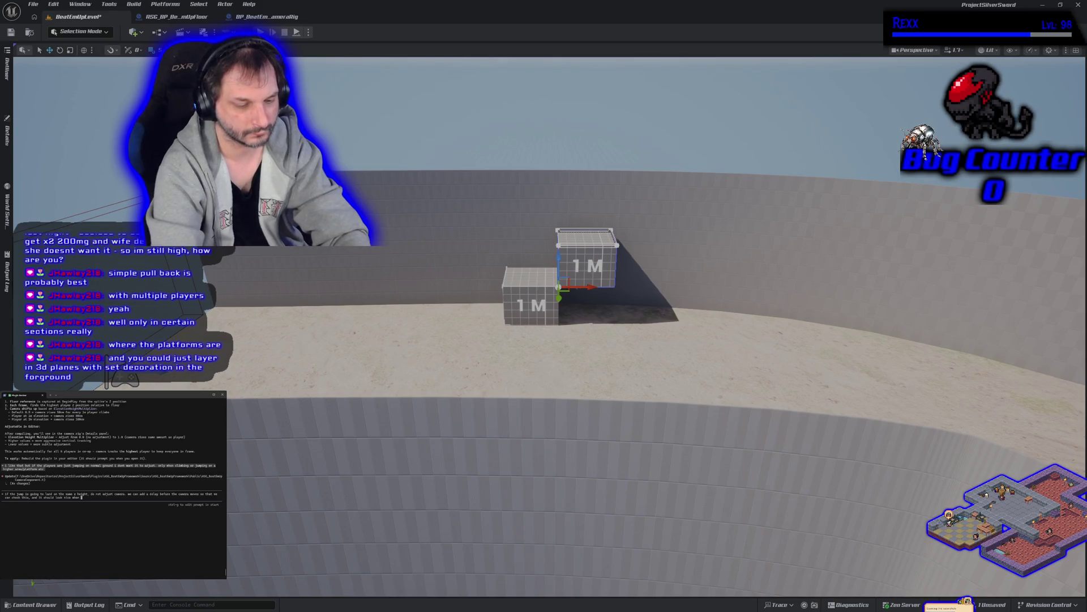
pyautogui.write(' at when they climb and')
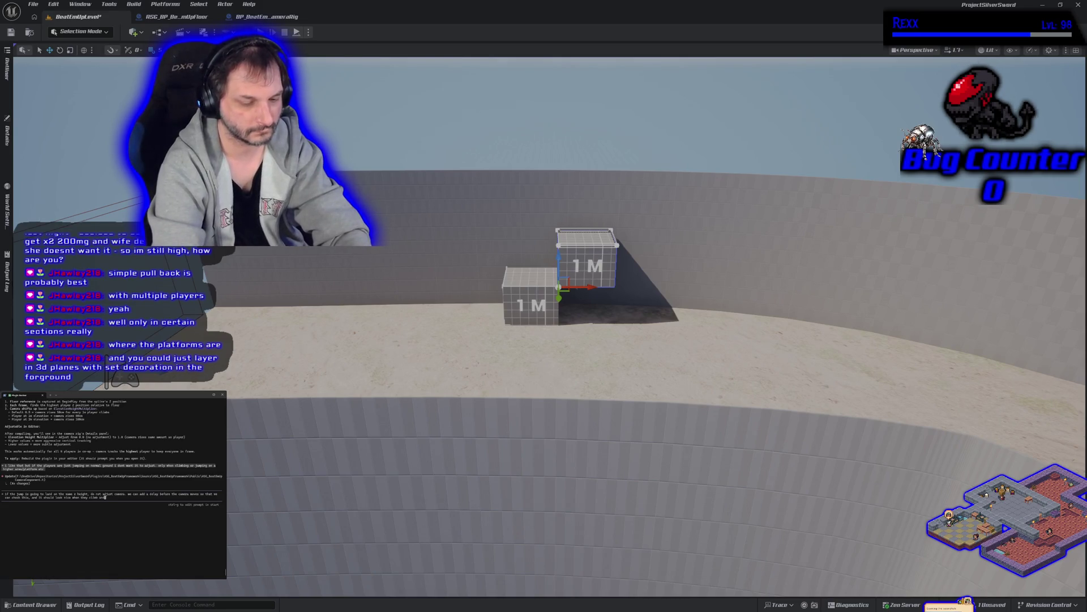
pyautogui.write(' then the camera fo')
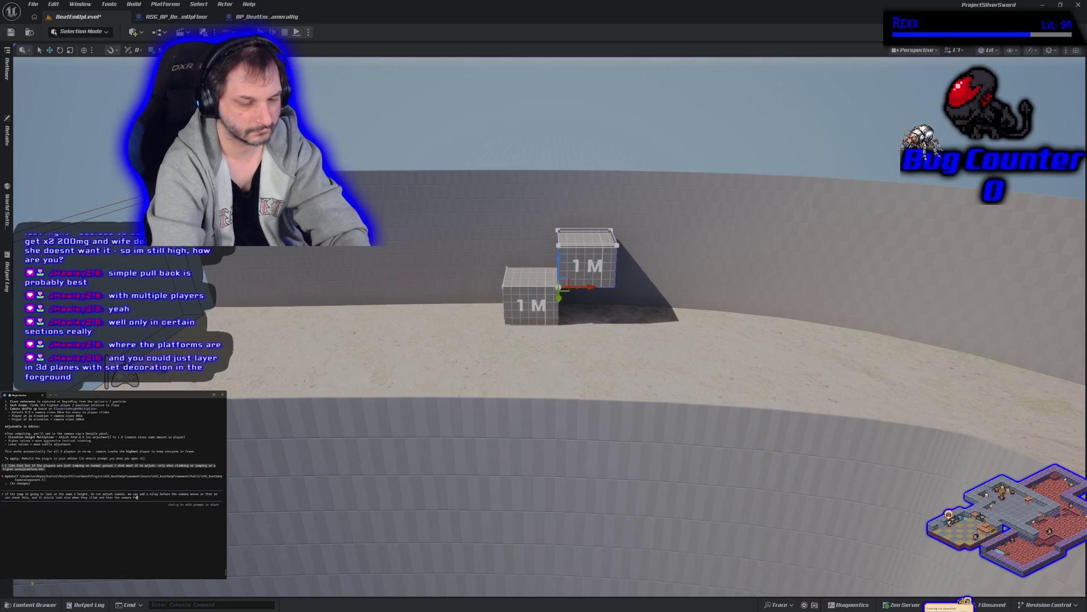
pyautogui.write('llows')
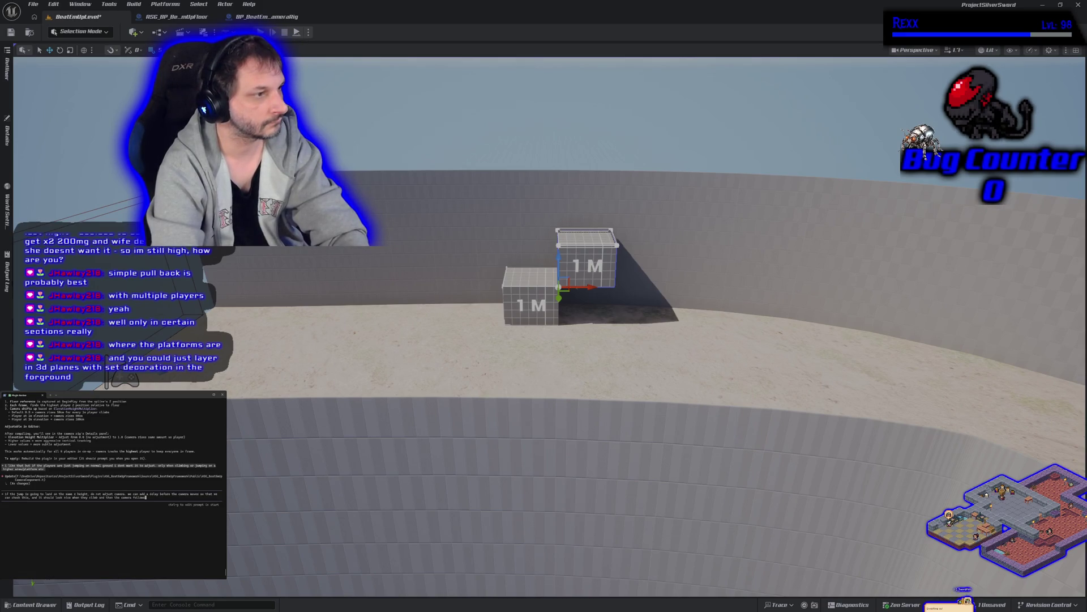
# Send the request to keep the camera still on same-height landings with a delay before moving.
pyautogui.press('Return')
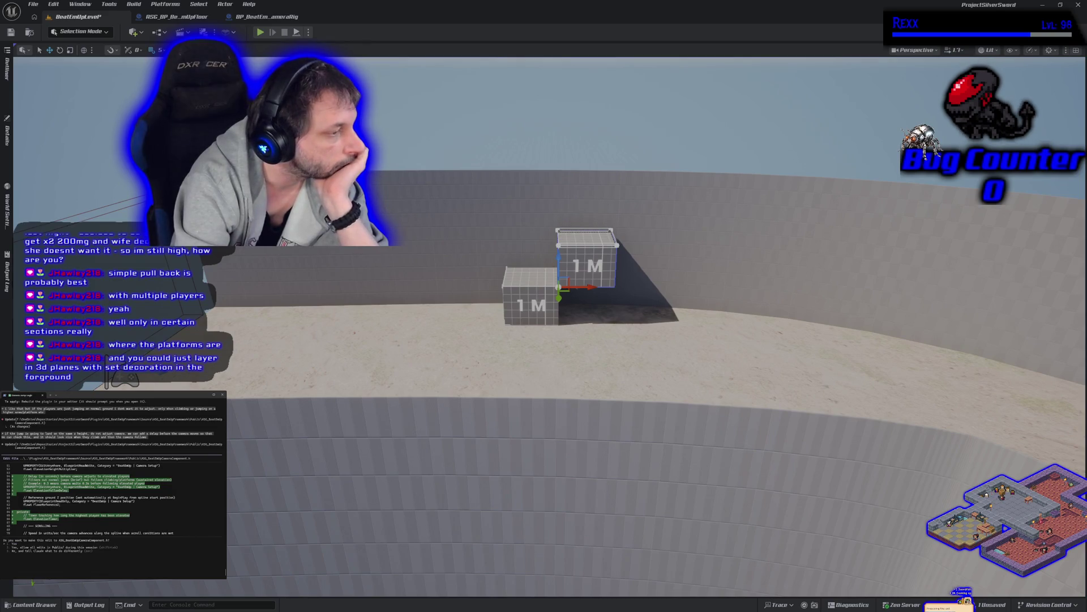
# Approve the landing elevation threshold edits to the camera header and source, then save the level.
pyautogui.press('Return')
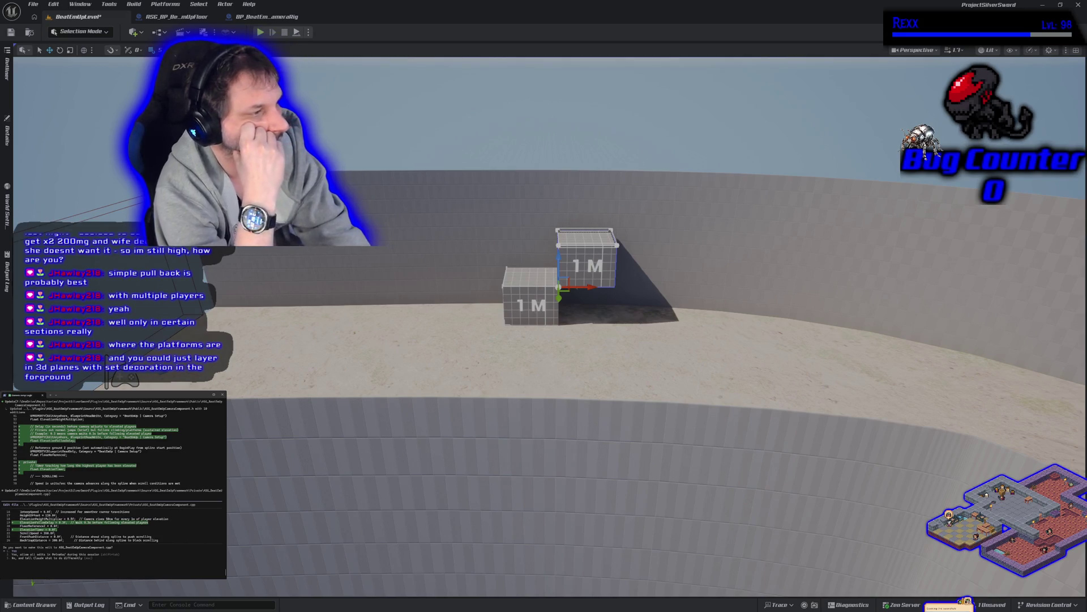
pyautogui.press('Return')
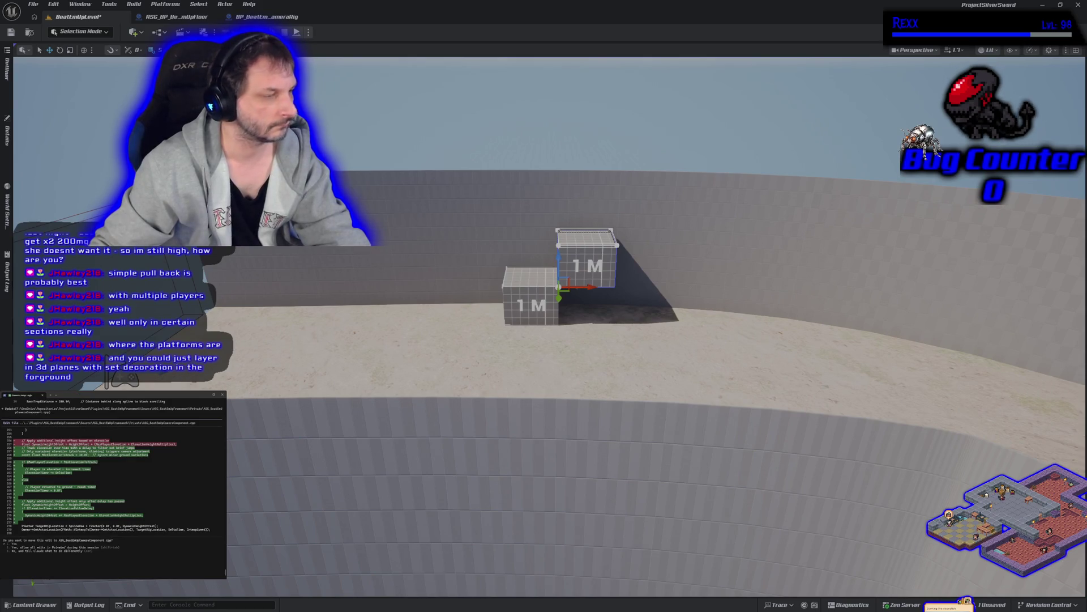
pyautogui.press('Return')
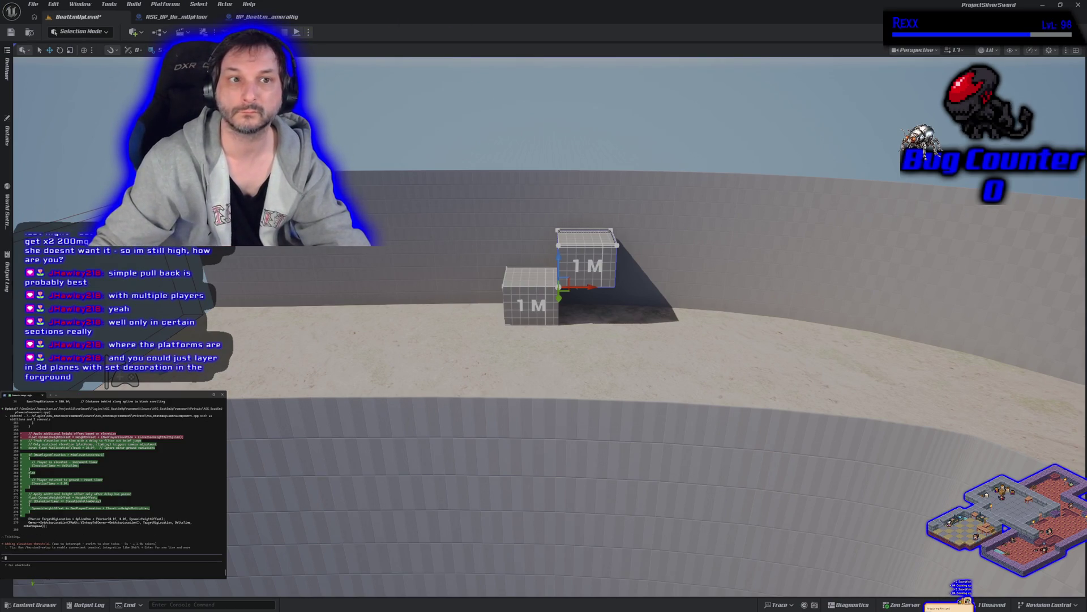
pyautogui.click(10, 32)
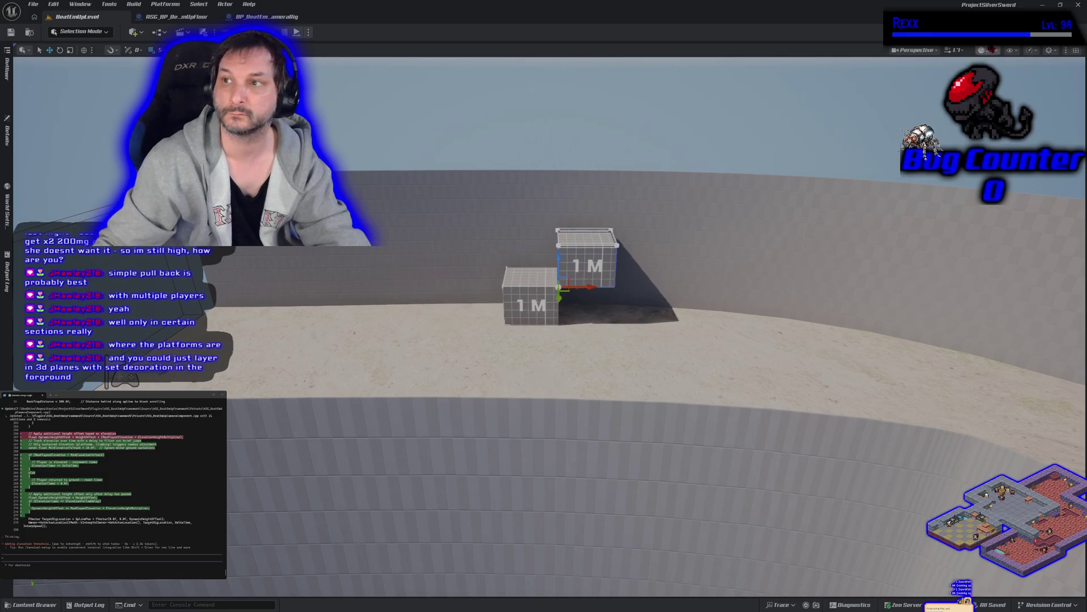
# Switch from the Unreal editor to the camera component source in Rider.
pyautogui.hotkey('alt', 'Tab')
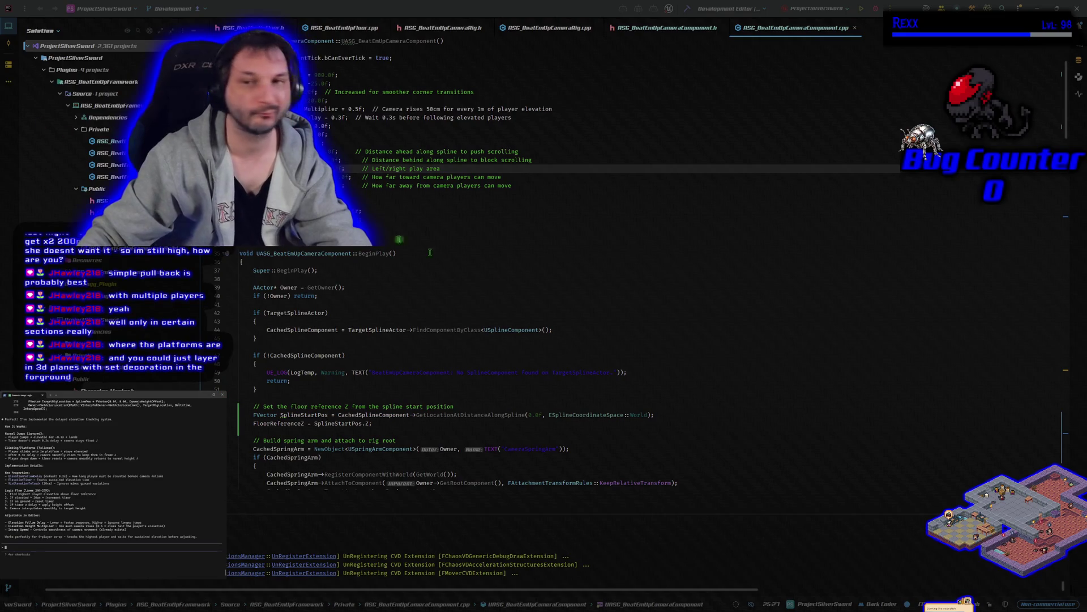
# Build the project and read the BlueprintReadWrite-on-private-members errors in the Build output.
pyautogui.click(687, 9)
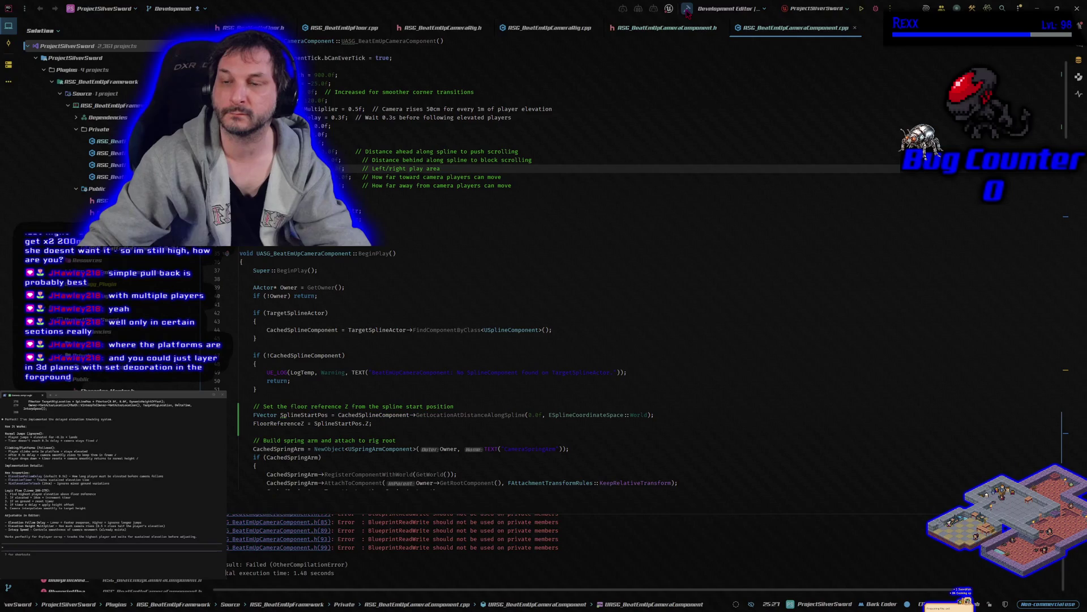
pyautogui.click(875, 8)
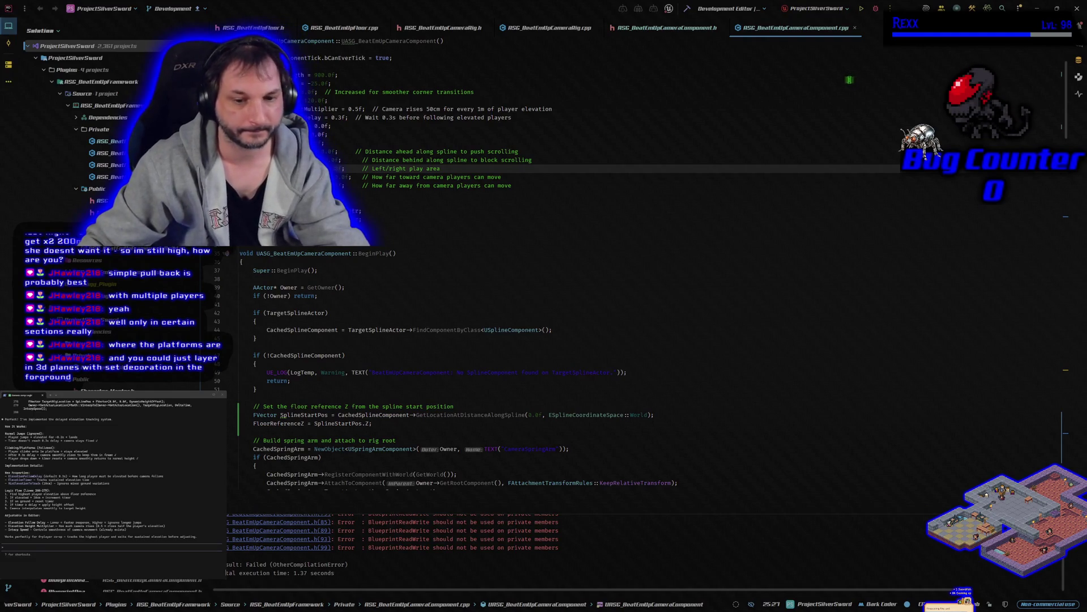
pyautogui.hotkey('ctrl', 'shift', 'b')
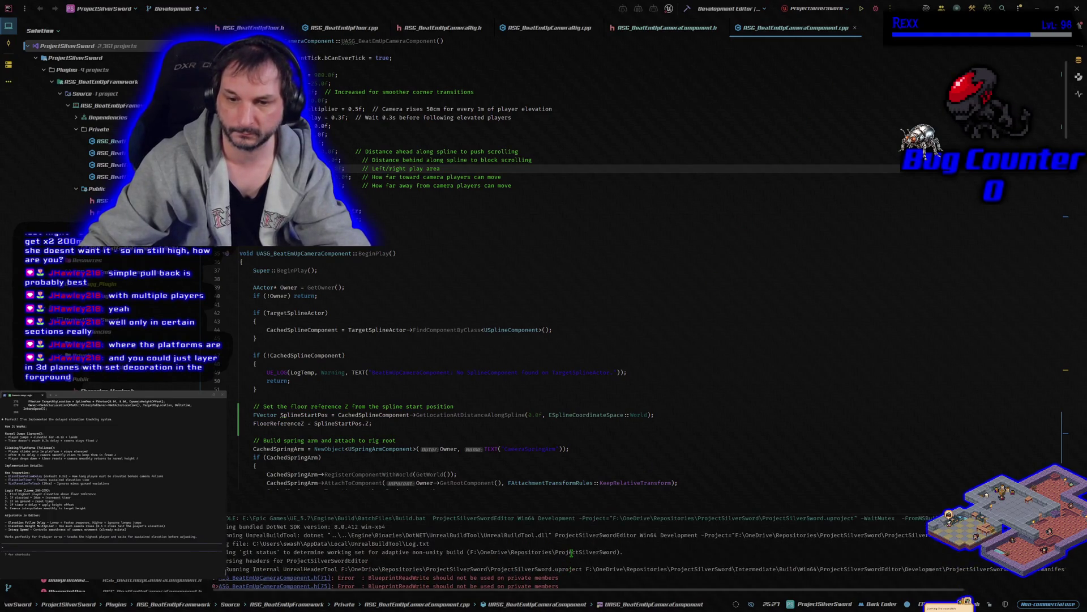
# Rebuild, copy the BlueprintReadWrite error lines and paste them into the Claude Code prompt.
pyautogui.click(687, 9)
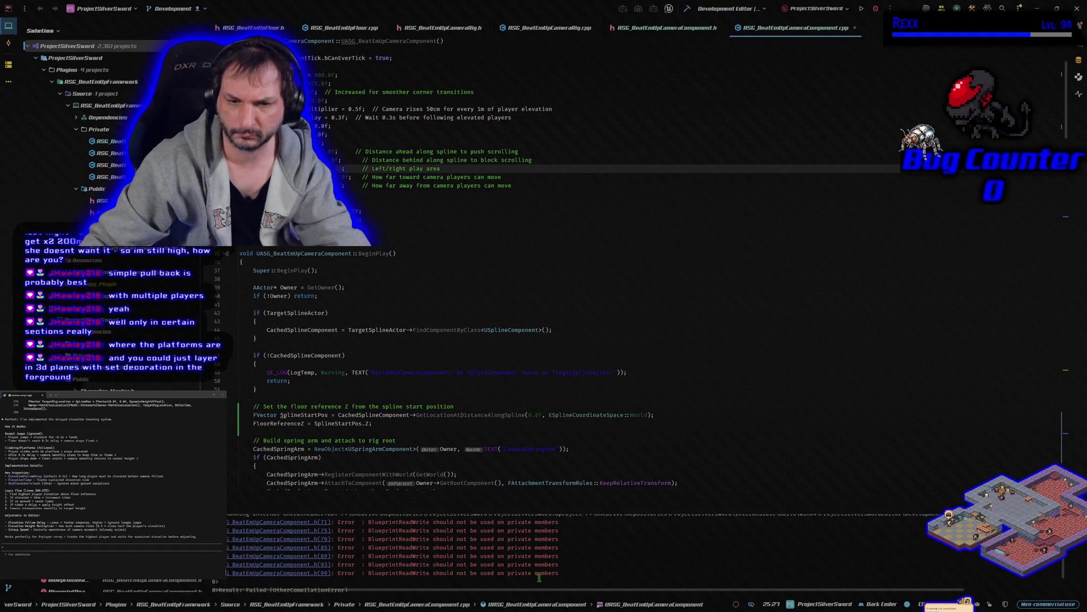
pyautogui.moveTo(557, 573); pyautogui.dragTo(240, 526)
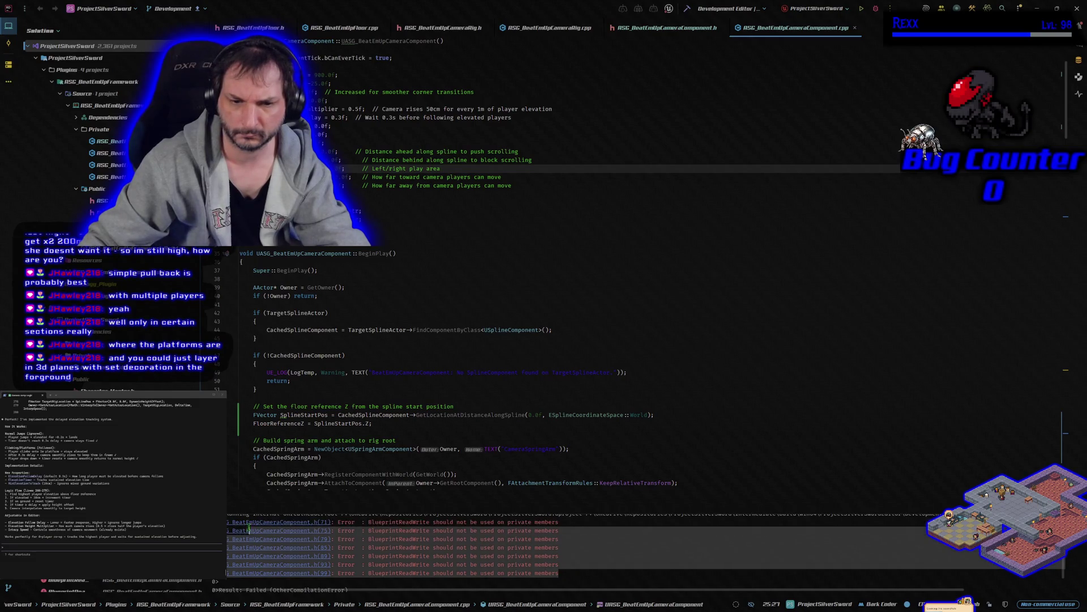
pyautogui.rightClick(392, 520)
pyautogui.click(400, 528)
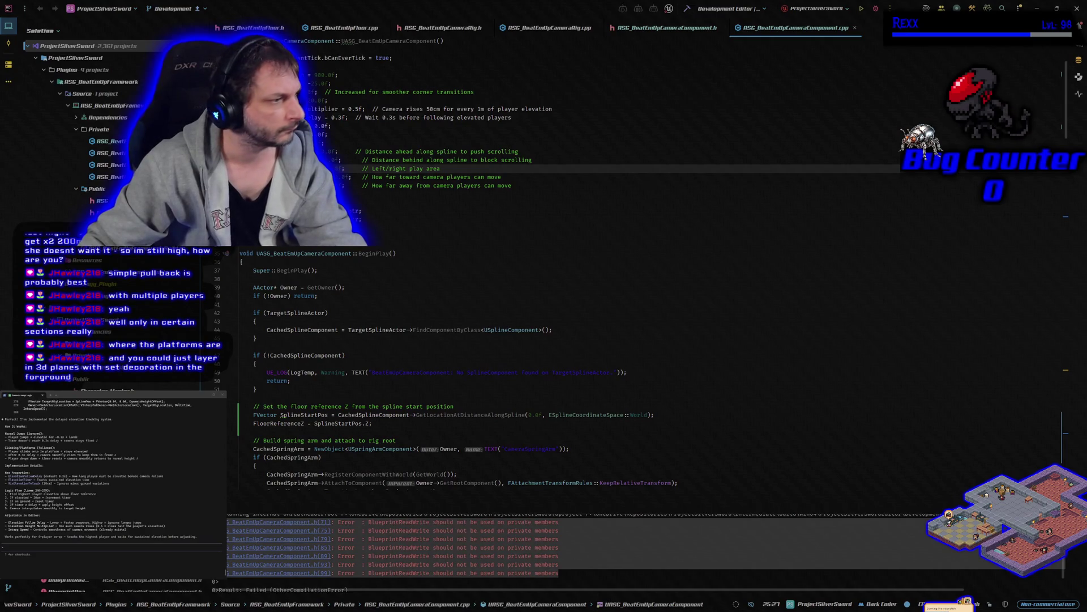
pyautogui.click(177, 555)
pyautogui.hotkey('ctrl', 'v')
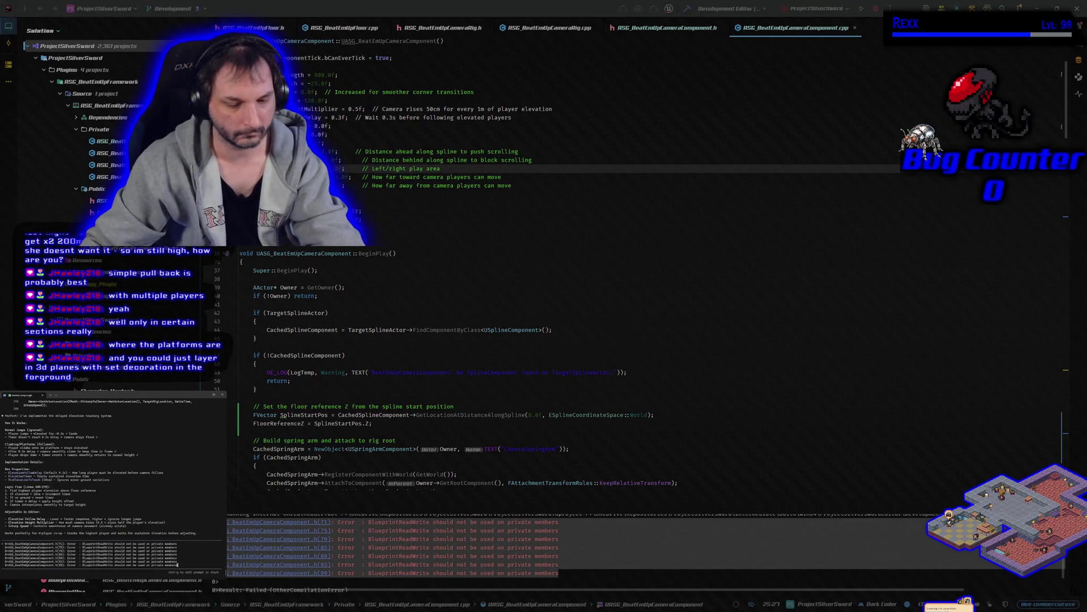
# Send the errors, approve Claude's edits moving the properties to public, and rebuild successfully.
pyautogui.press('Return')
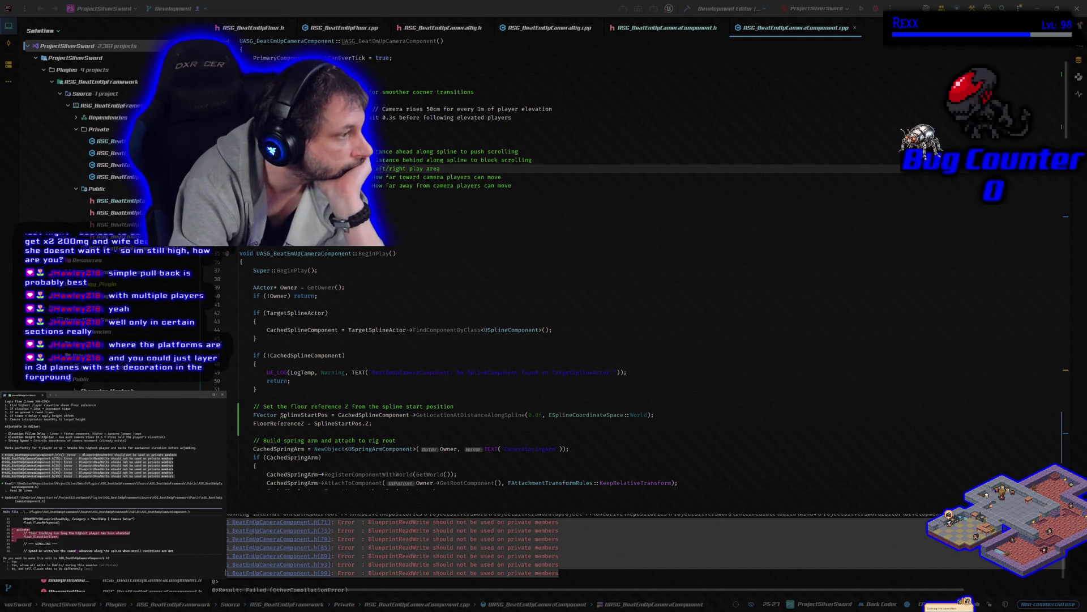
pyautogui.press('Return')
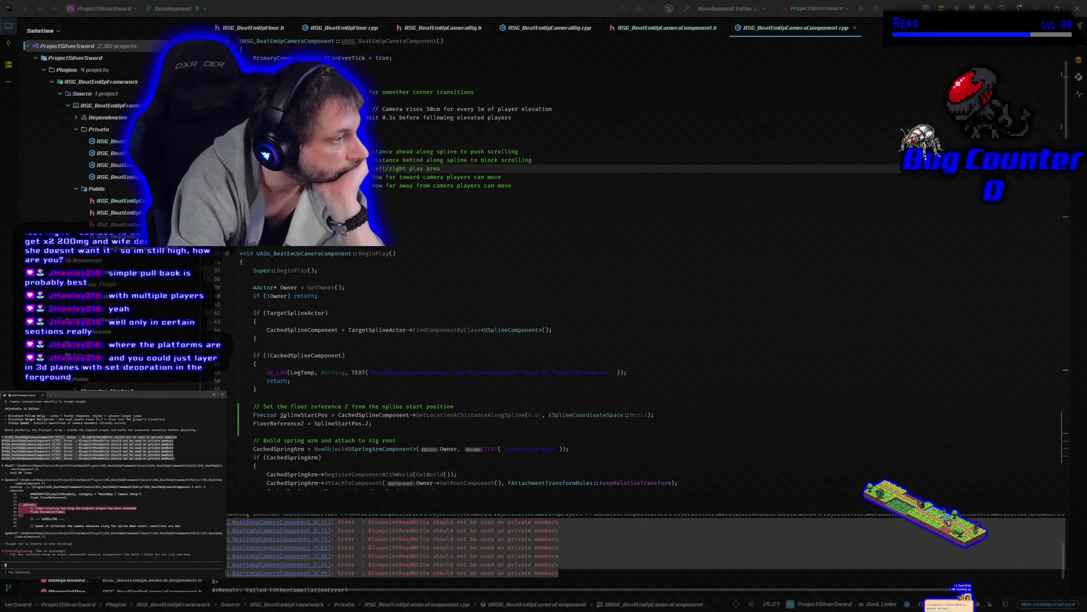
pyautogui.press('Return')
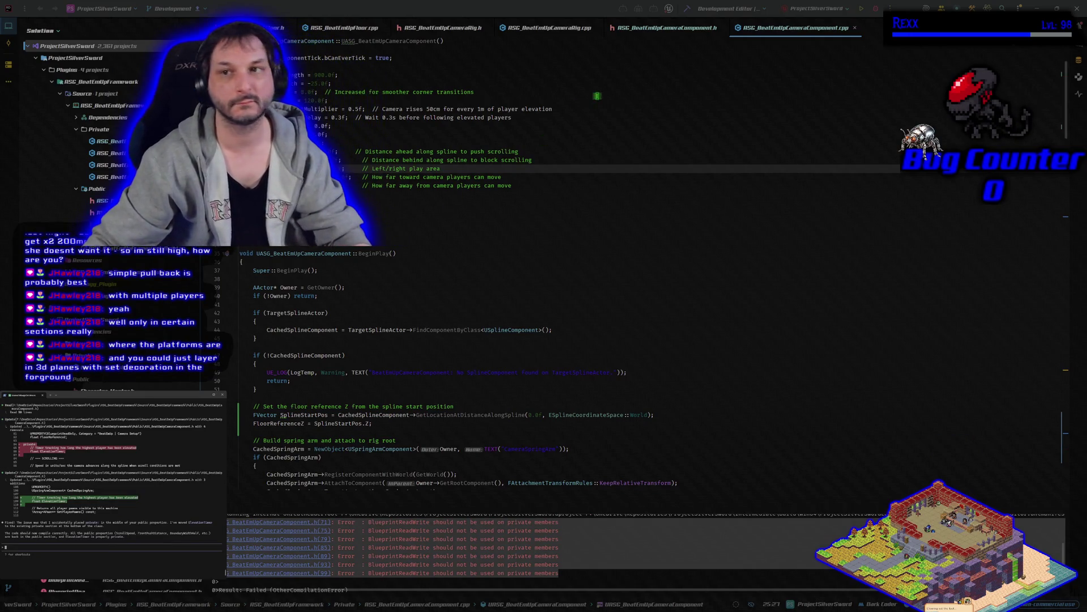
pyautogui.click(686, 9)
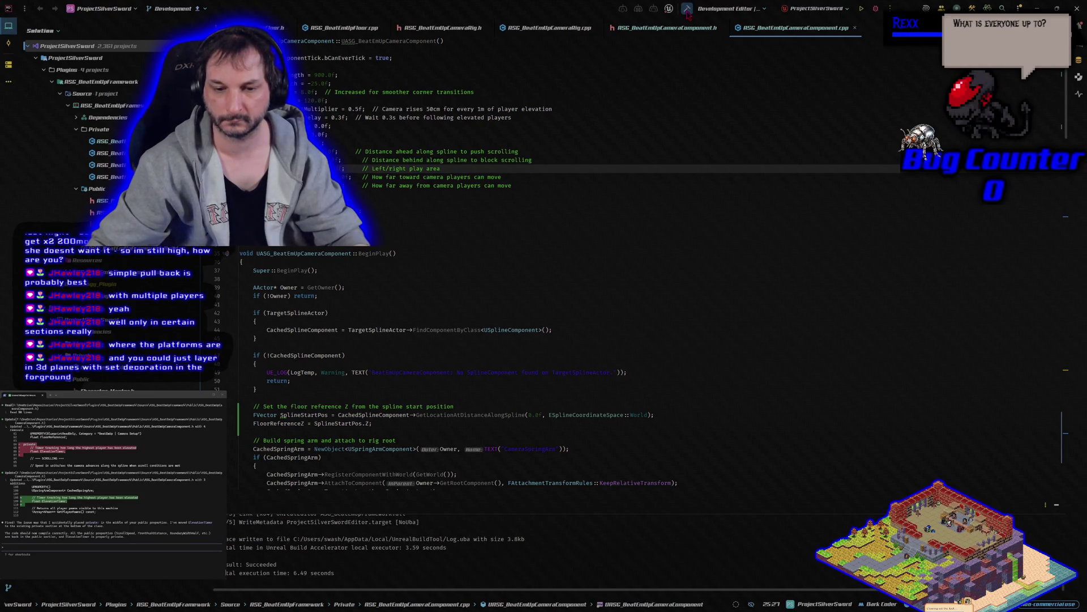
pyautogui.click(860, 8)
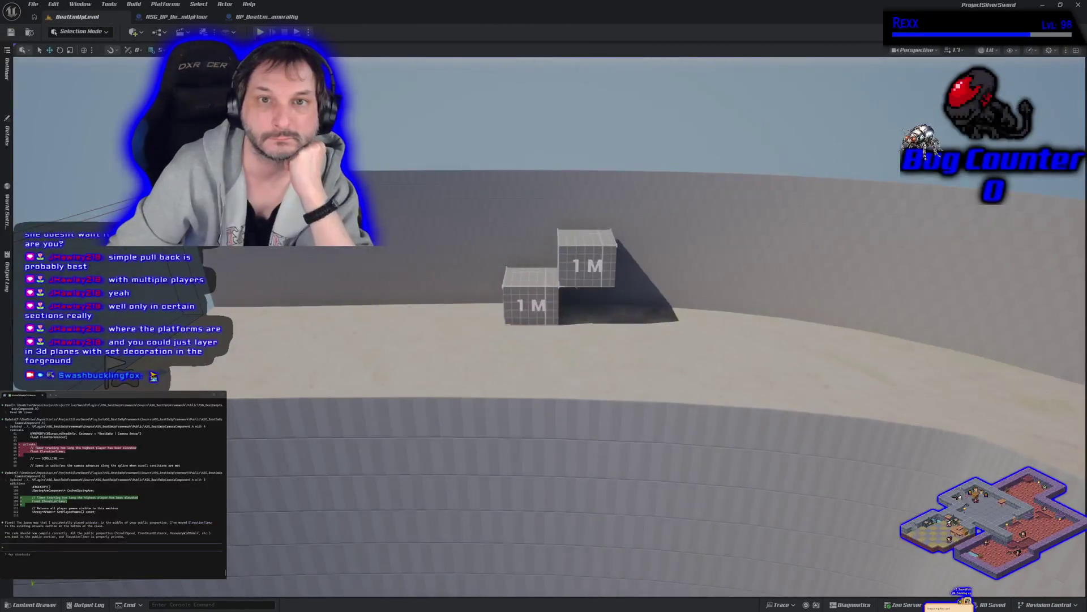
# Start a play-in-editor session on the test level with the 1 M platforms.
pyautogui.click(259, 31)
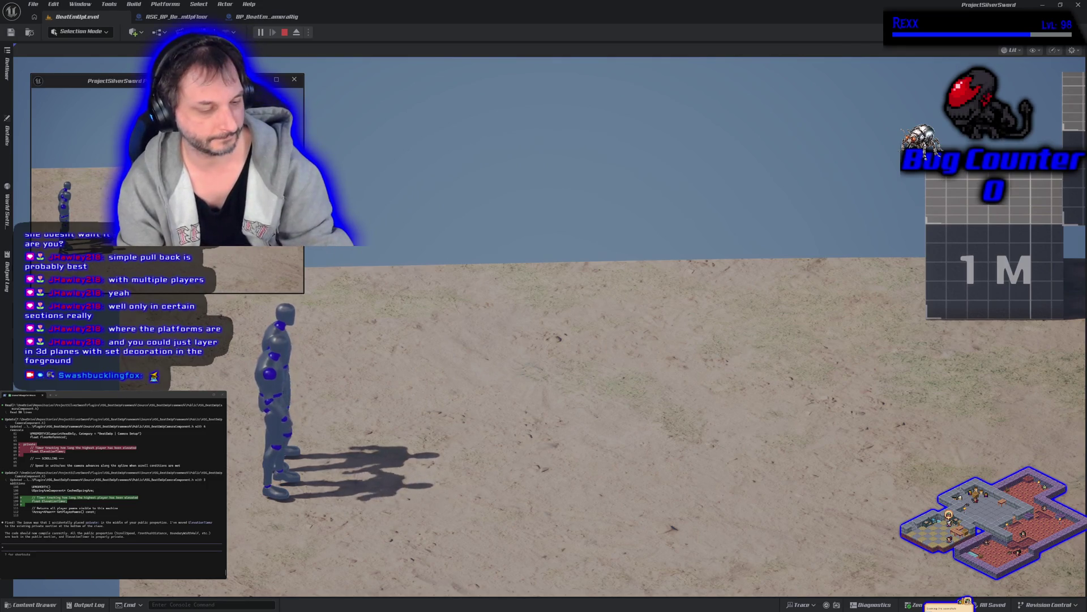
# Run and jump the character up the stacked 1 M blocks to check camera rise, then stop play.
pyautogui.press('d')
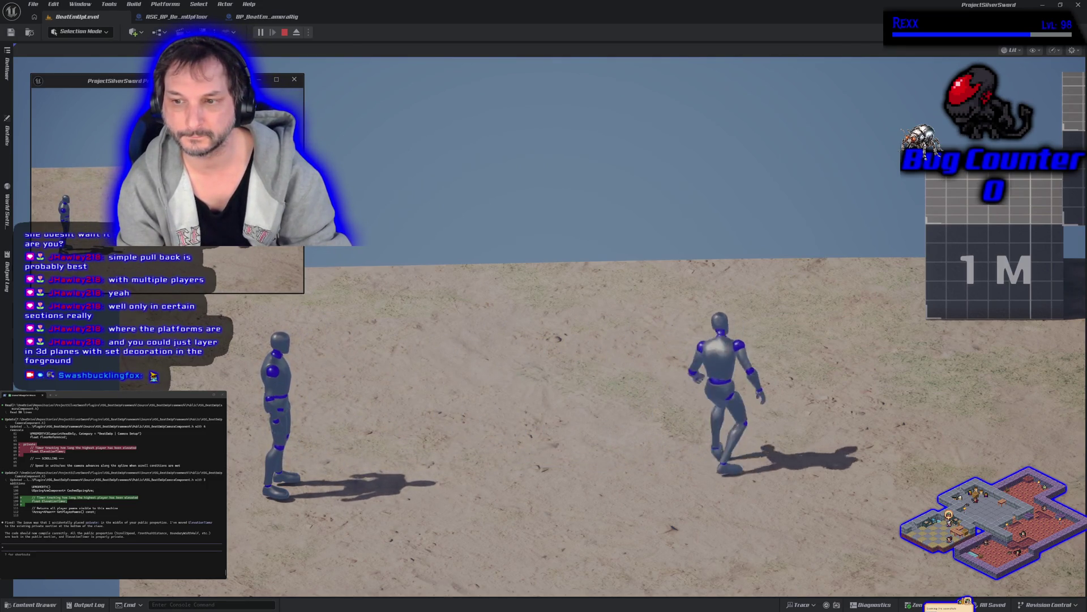
pyautogui.press('space')
pyautogui.press('space')
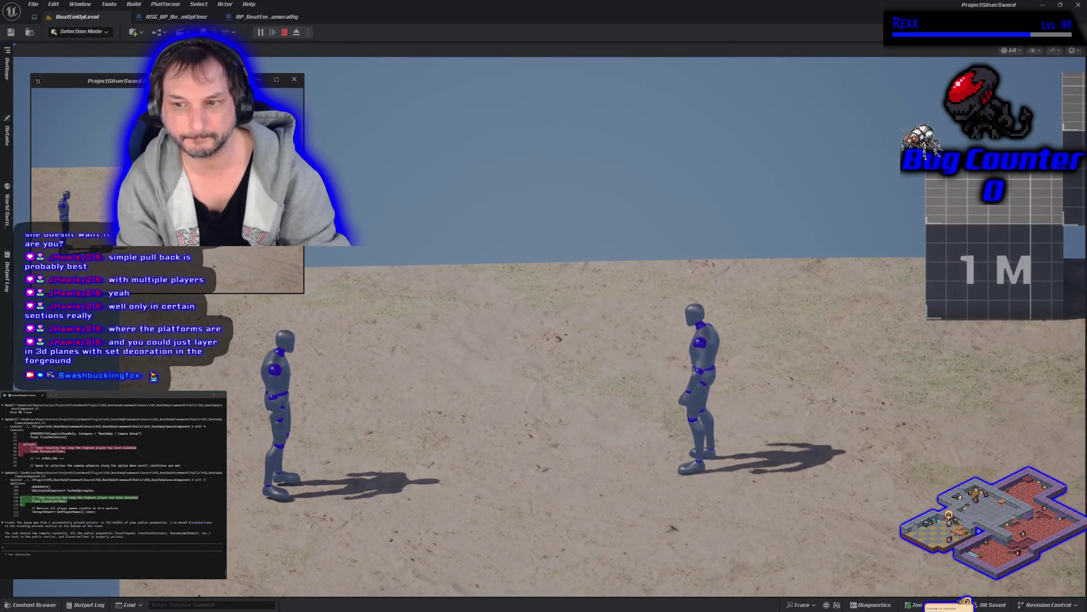
pyautogui.press('d')
pyautogui.press('space')
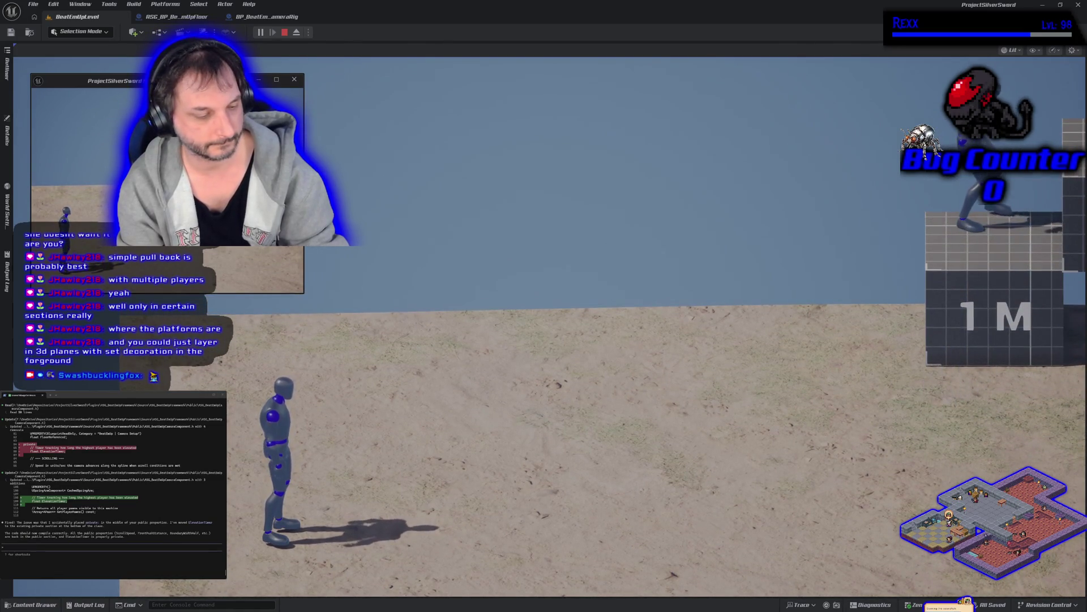
pyautogui.hotkey('alt', 'Tab')
pyautogui.press('space')
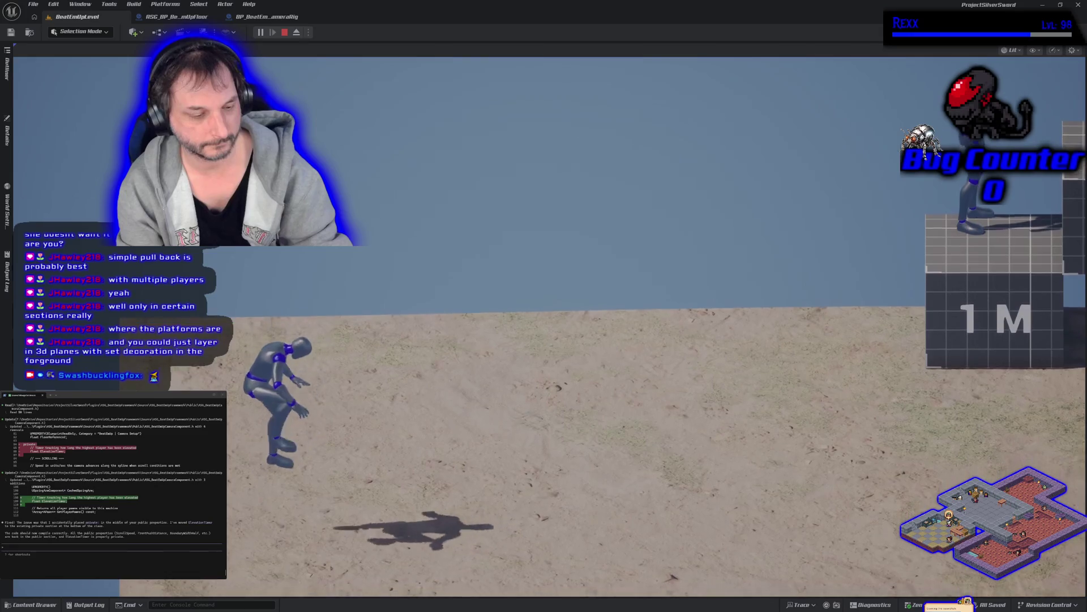
pyautogui.press('d')
pyautogui.press('space')
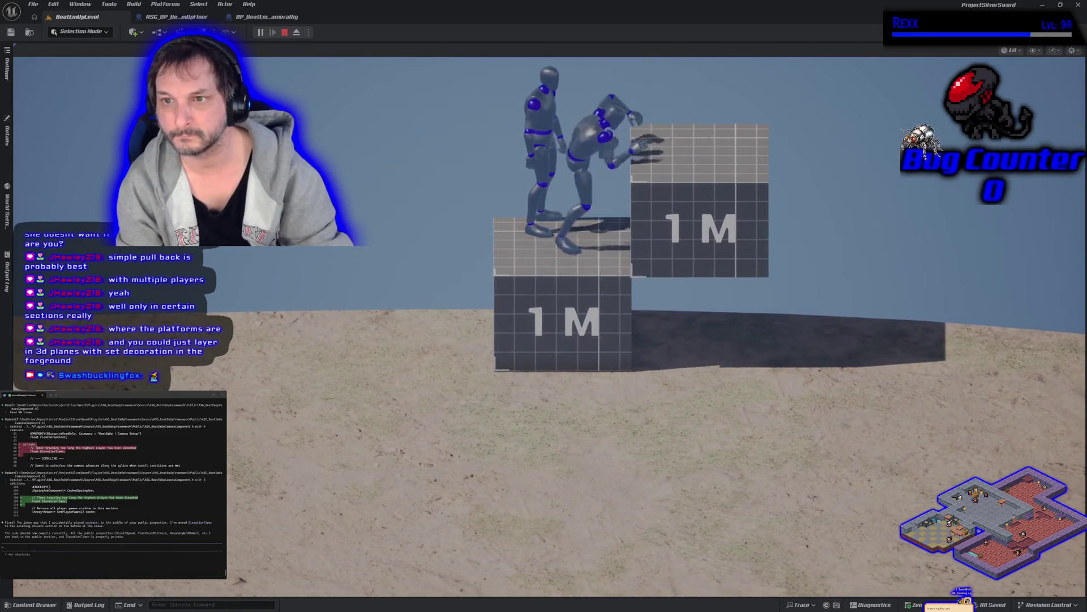
pyautogui.press('space')
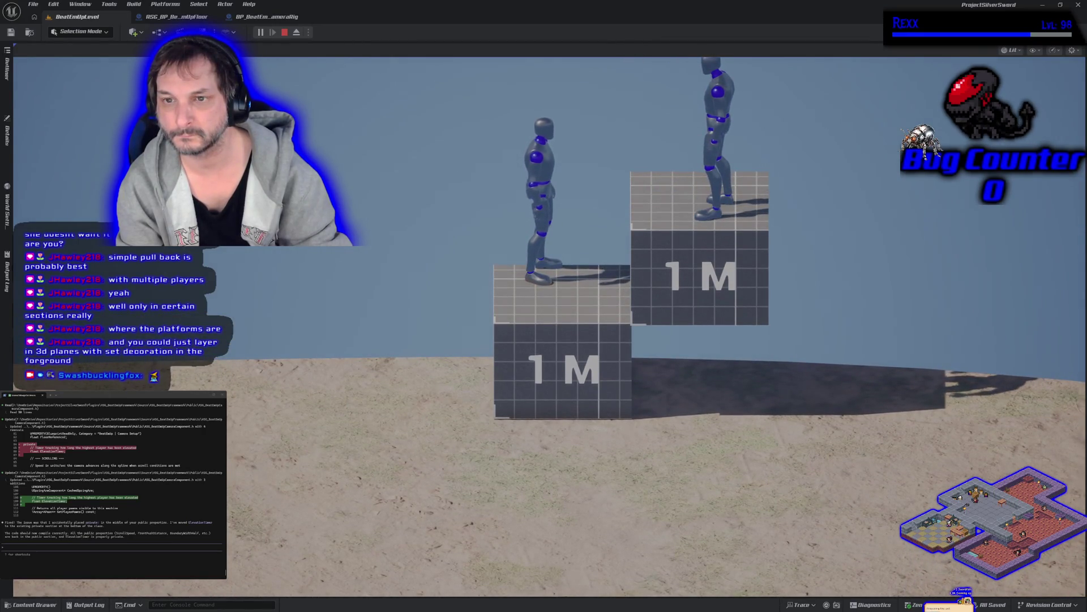
pyautogui.press('space')
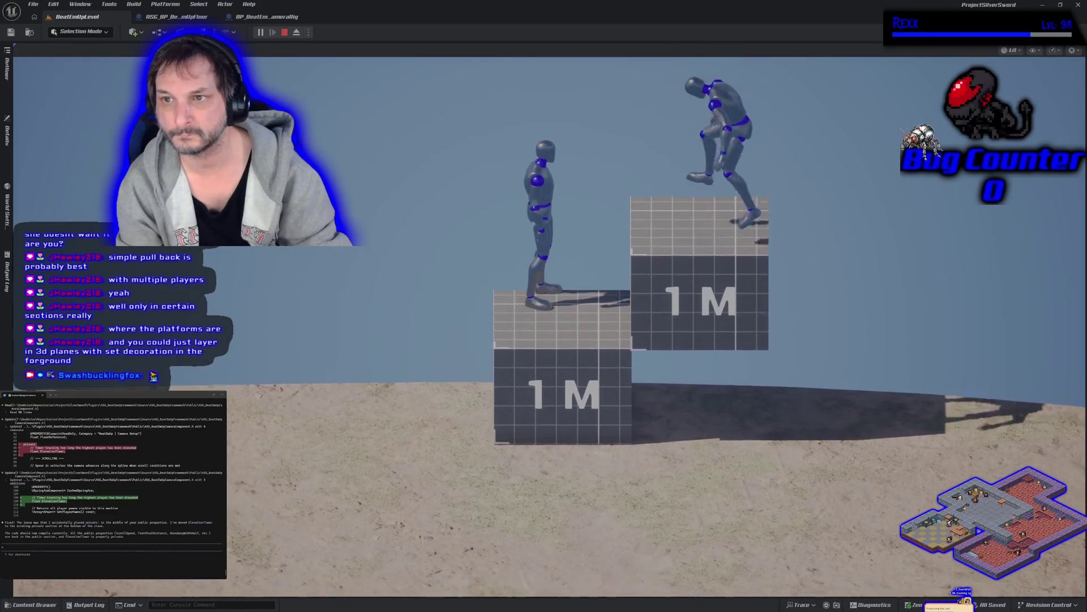
pyautogui.press('Escape')
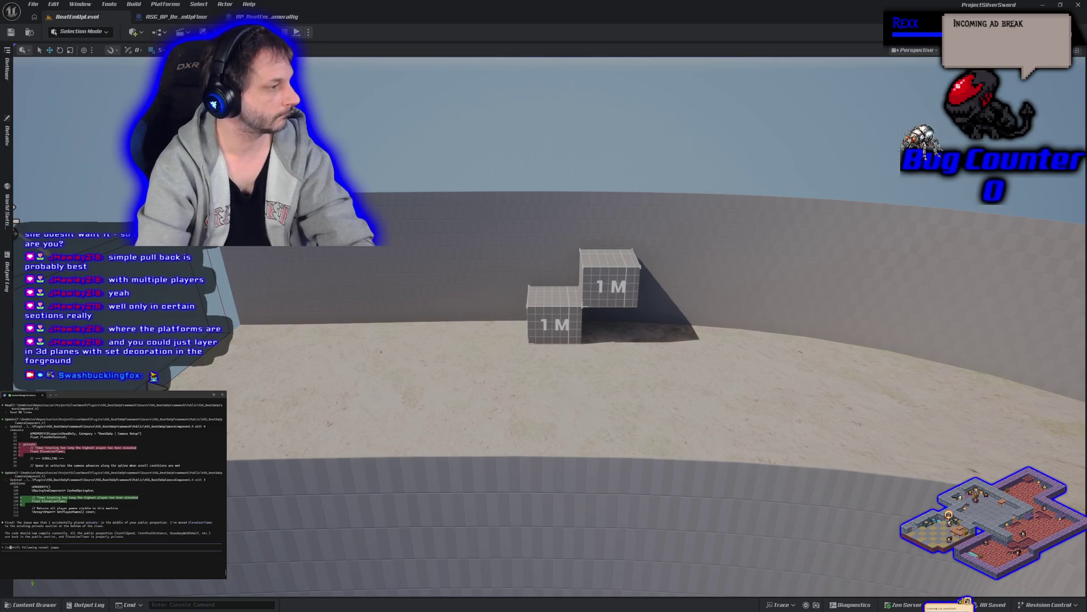
pyautogui.write('camera')
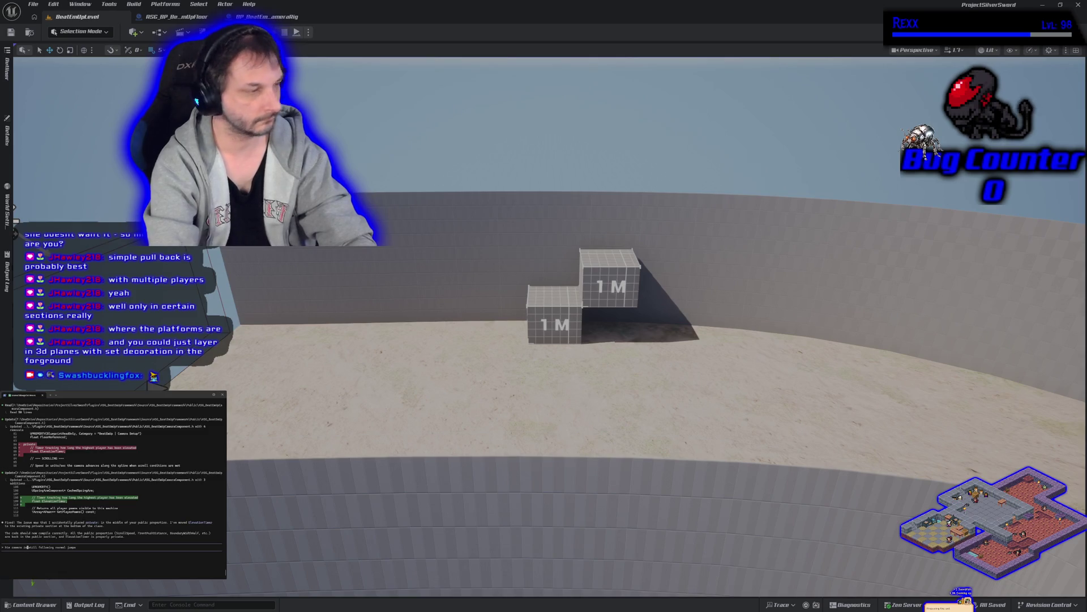
# Send the camera follow-up request to Claude Code and minimize Unreal to show Rider.
pyautogui.press('Return')
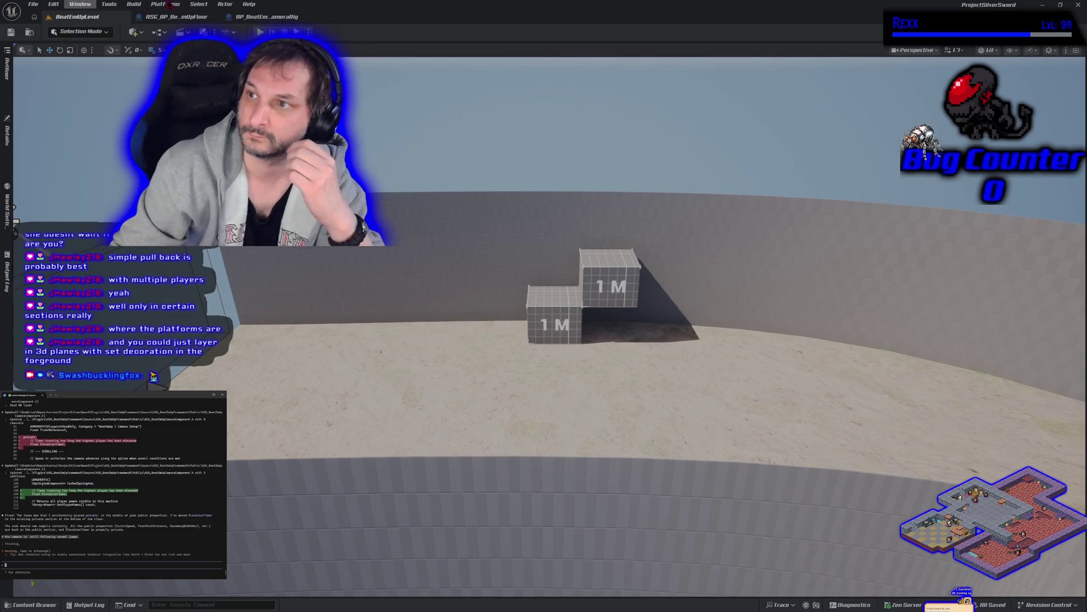
pyautogui.click(1079, 5)
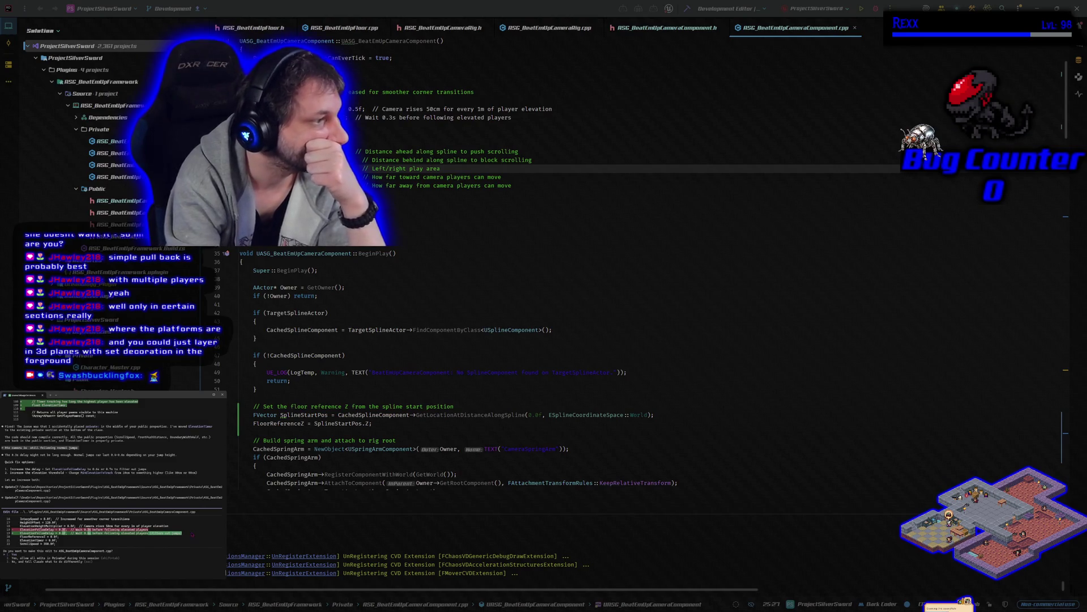
# Accept both edits adding the 0.6 s elevation-follow delay and rebuild the project.
pyautogui.press('Return')
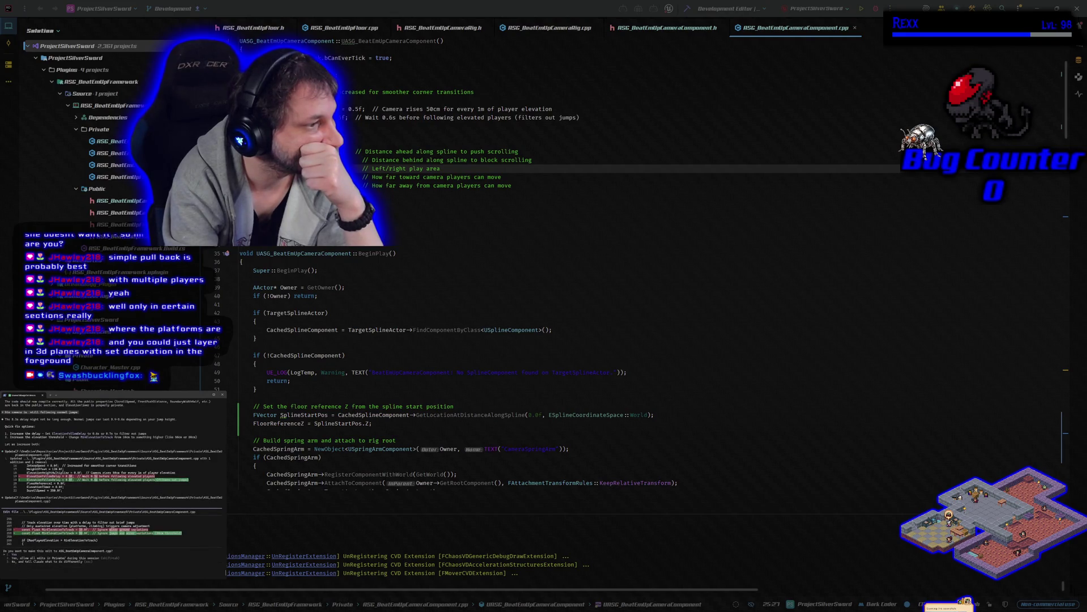
pyautogui.press('Return')
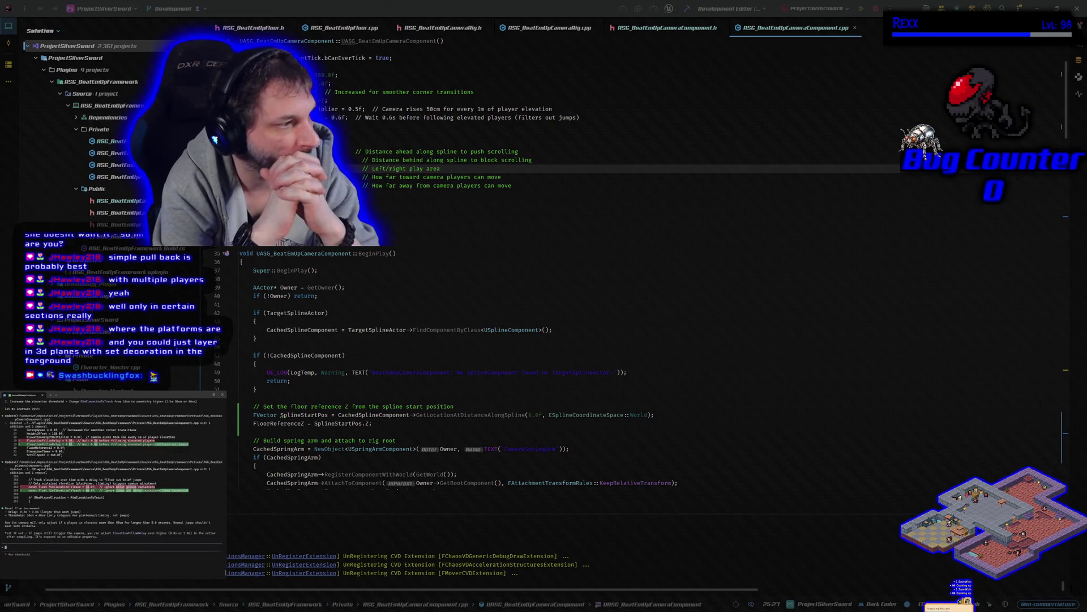
pyautogui.click(687, 8)
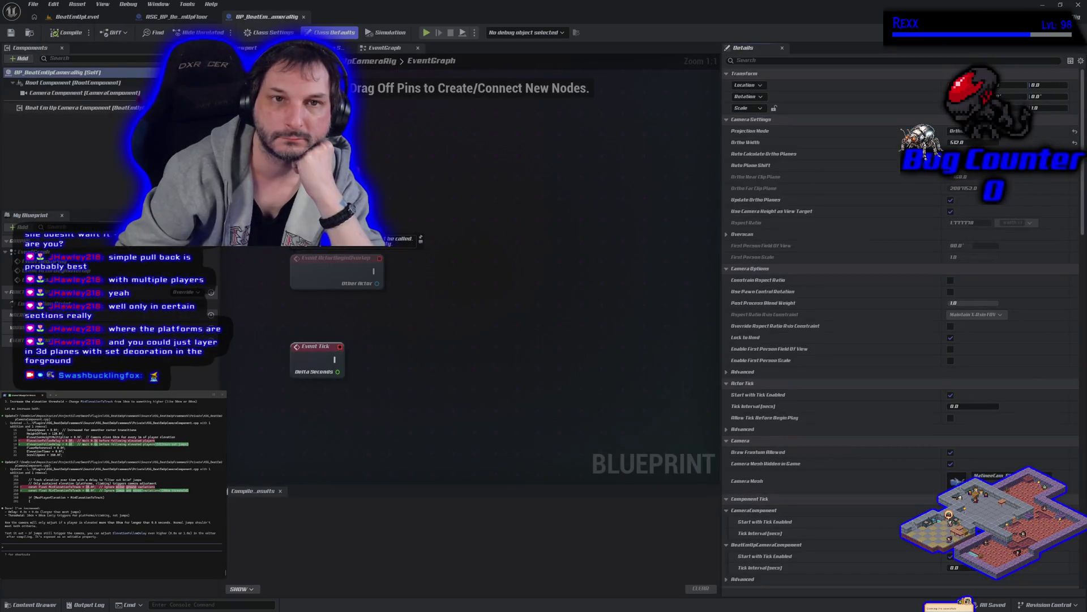
# Return to the BoatEntityLevel tab and start Play in Editor with Alt+P.
pyautogui.click(77, 17)
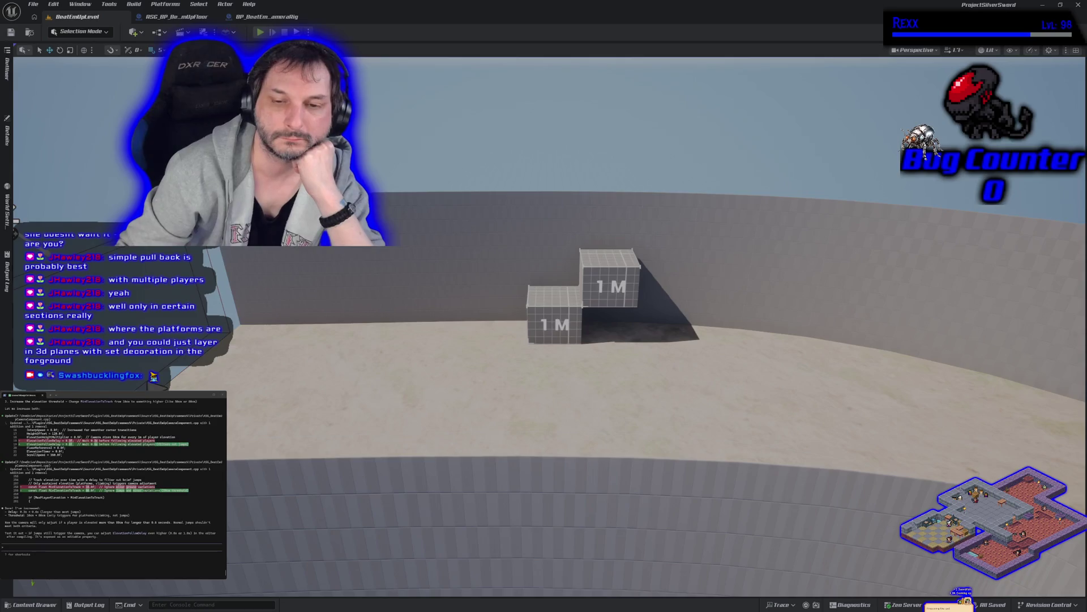
pyautogui.hotkey('alt', 'p')
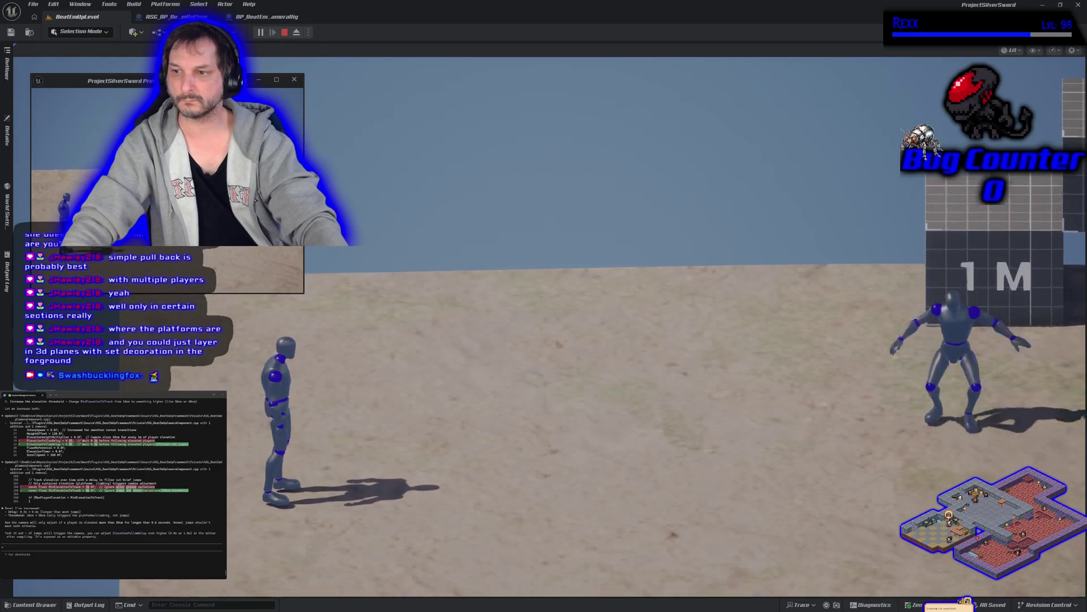
# Stop the play session to return to the level editor view.
pyautogui.press('Escape')
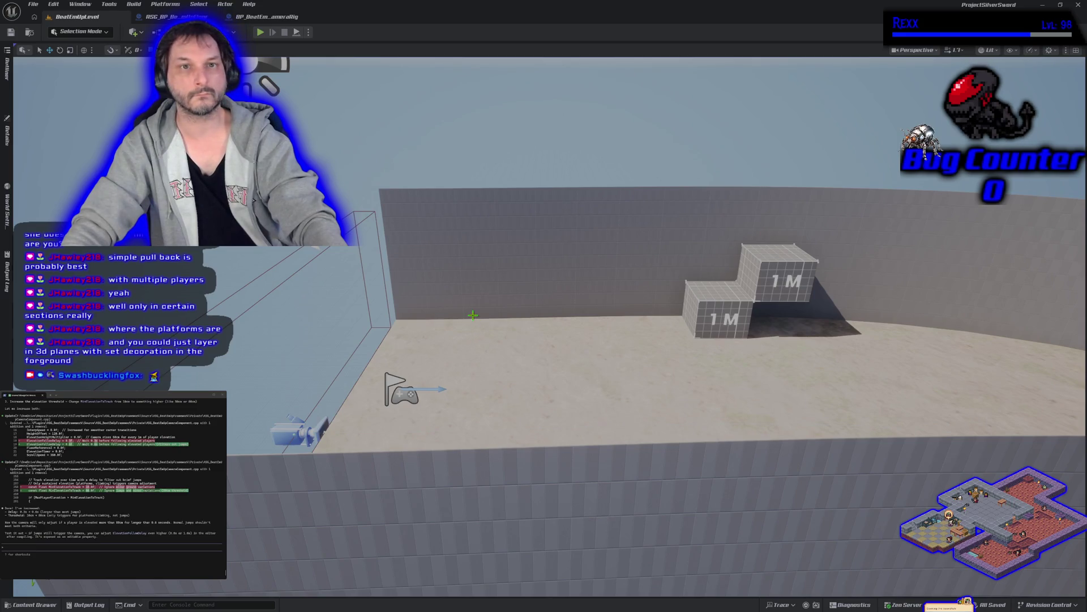
# Select the camera rig, inspect its Beat Em Up Camera Component settings and save all changes.
pyautogui.click(298, 433)
pyautogui.click(7, 135)
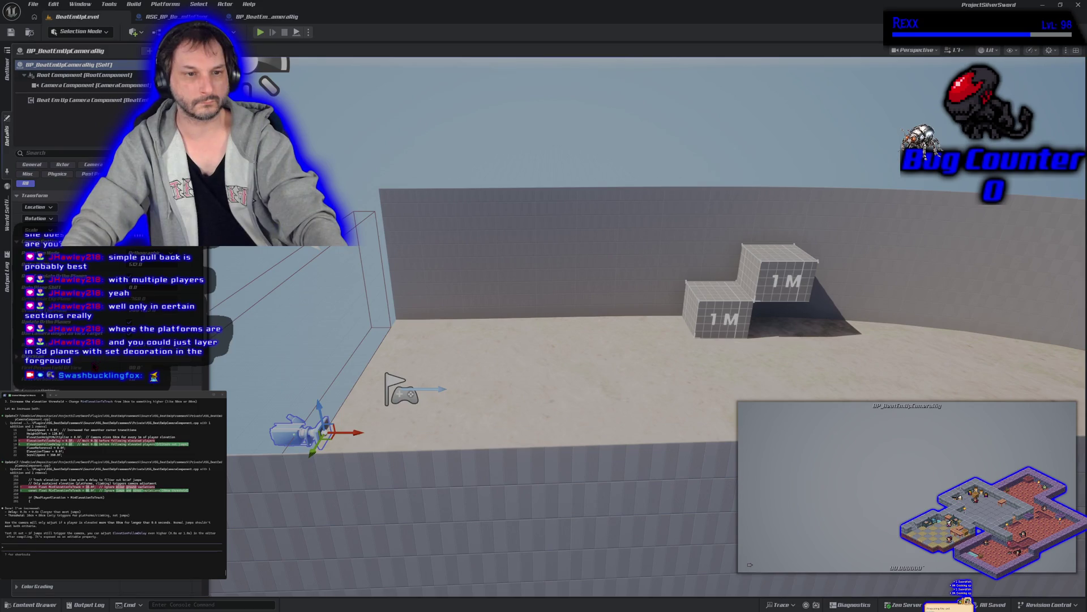
pyautogui.scroll(-1, 51, 204)
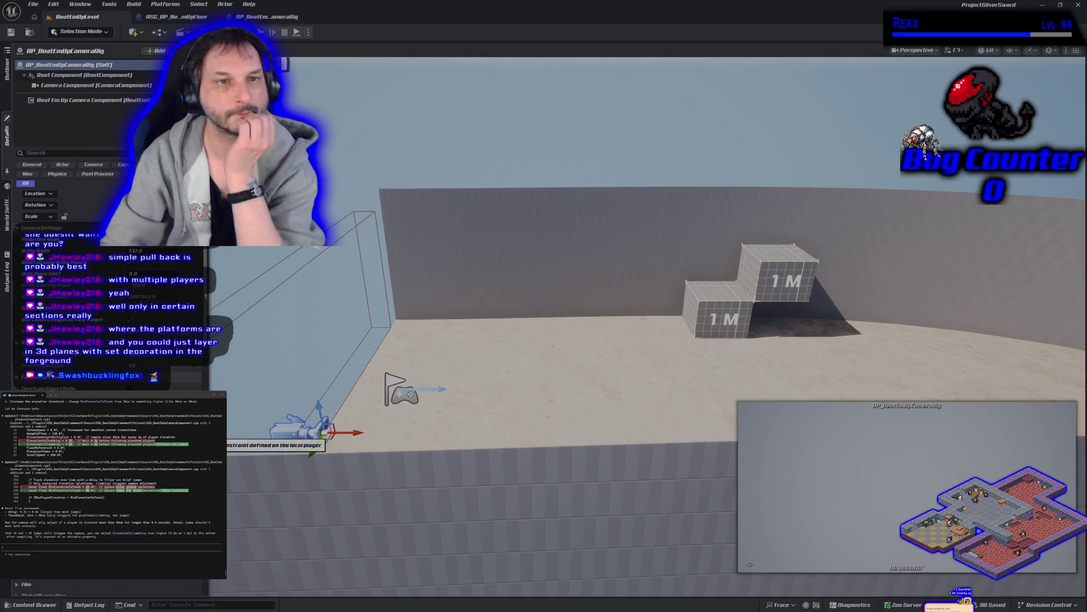
pyautogui.click(125, 101)
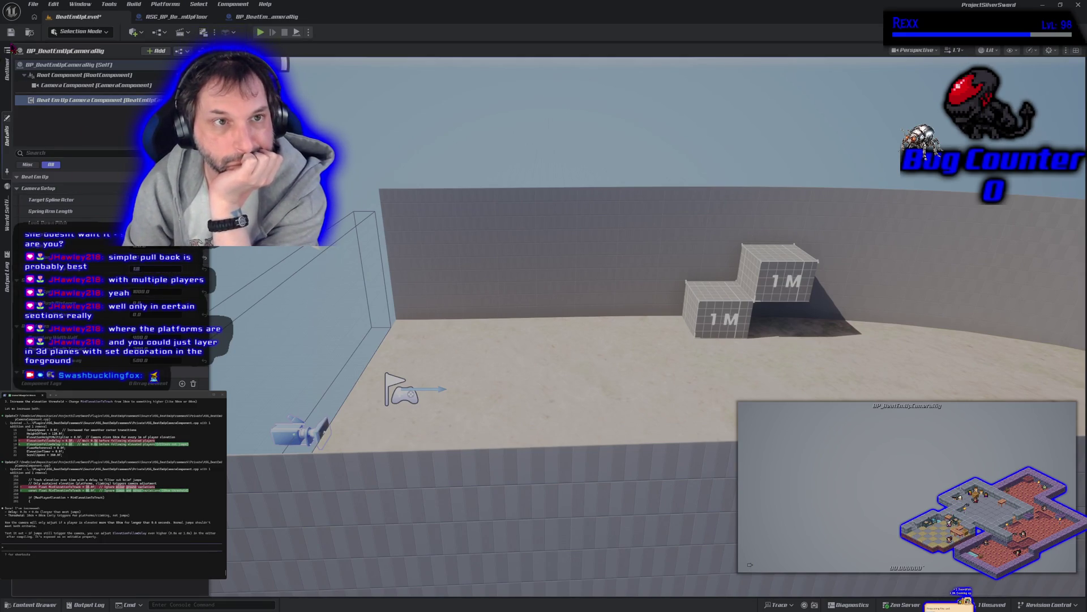
pyautogui.click(10, 31)
# Start a new play test and jump repeatedly beside the 1 M platform to watch the camera.
pyautogui.click(260, 32)
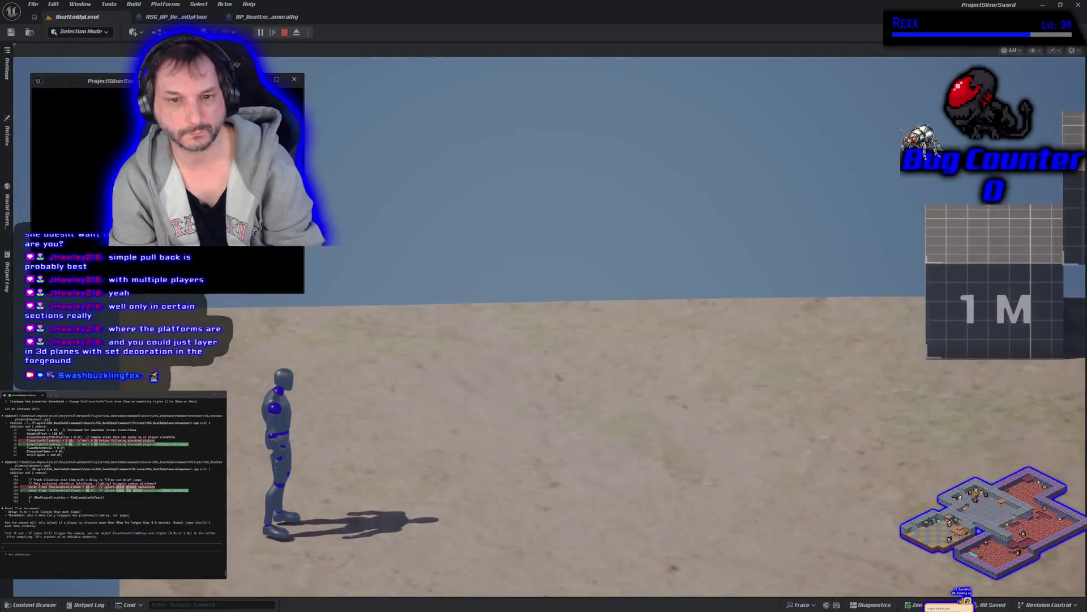
pyautogui.press('space')
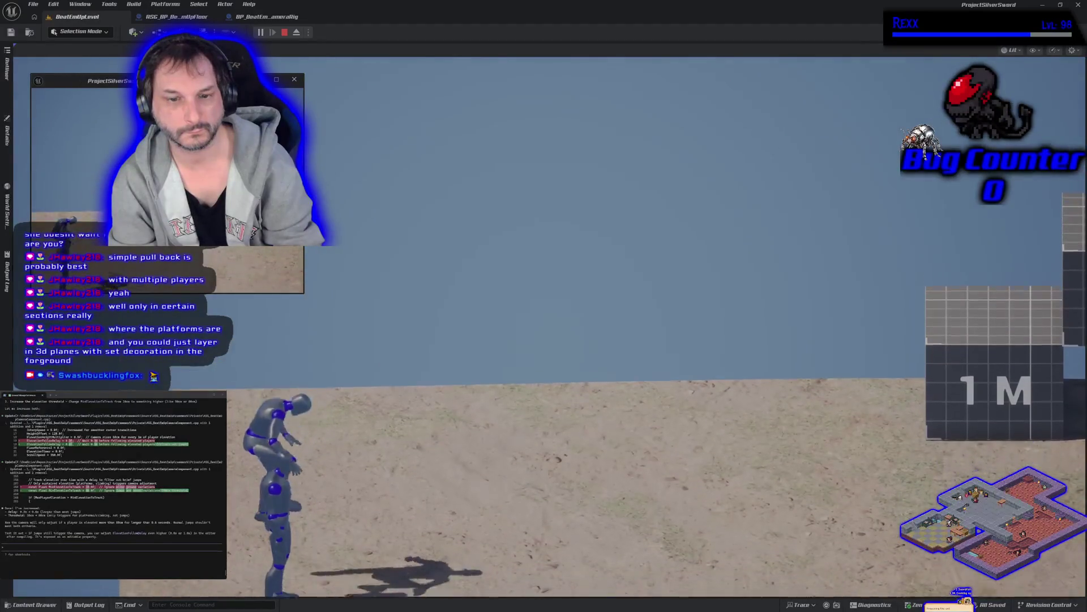
pyautogui.press('space')
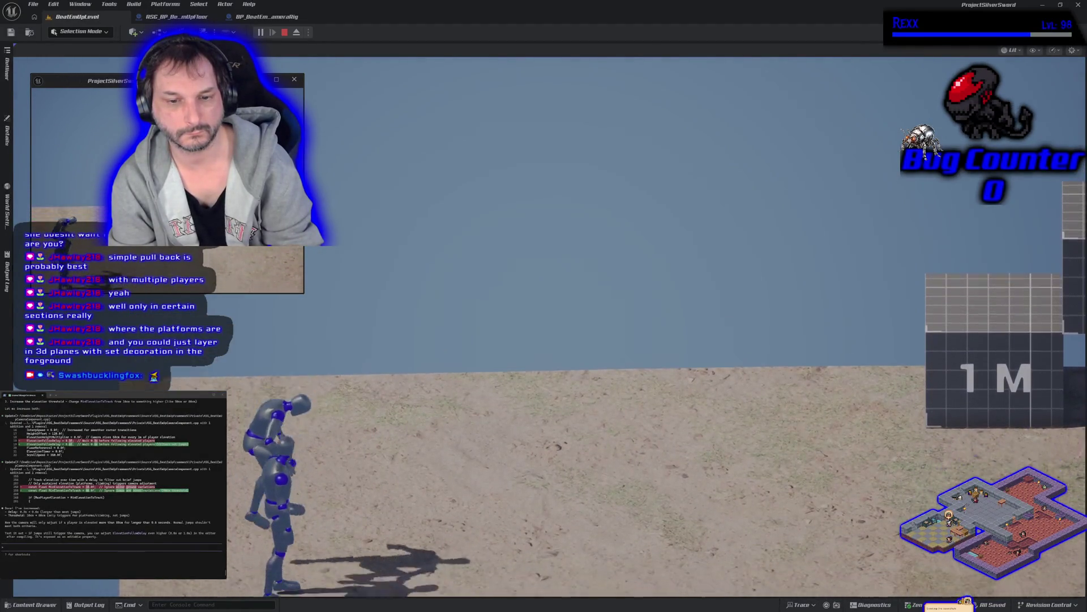
pyautogui.press('space')
pyautogui.press('space')
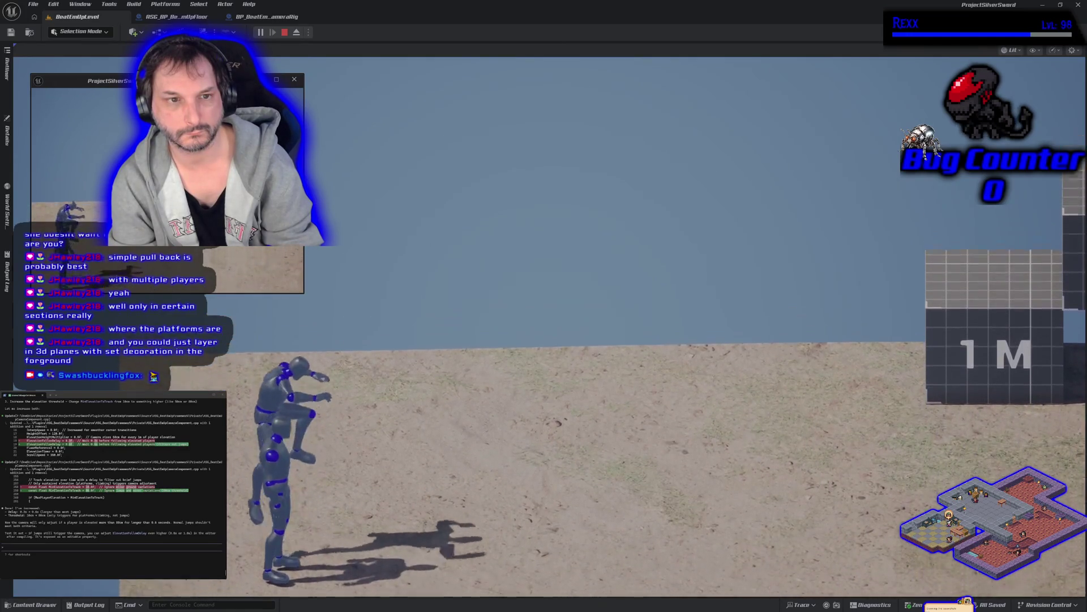
pyautogui.press('space')
pyautogui.press('space')
# End the play test and bring up the BP_BeatEmUpCameraRig details beside the level view.
pyautogui.press('Escape')
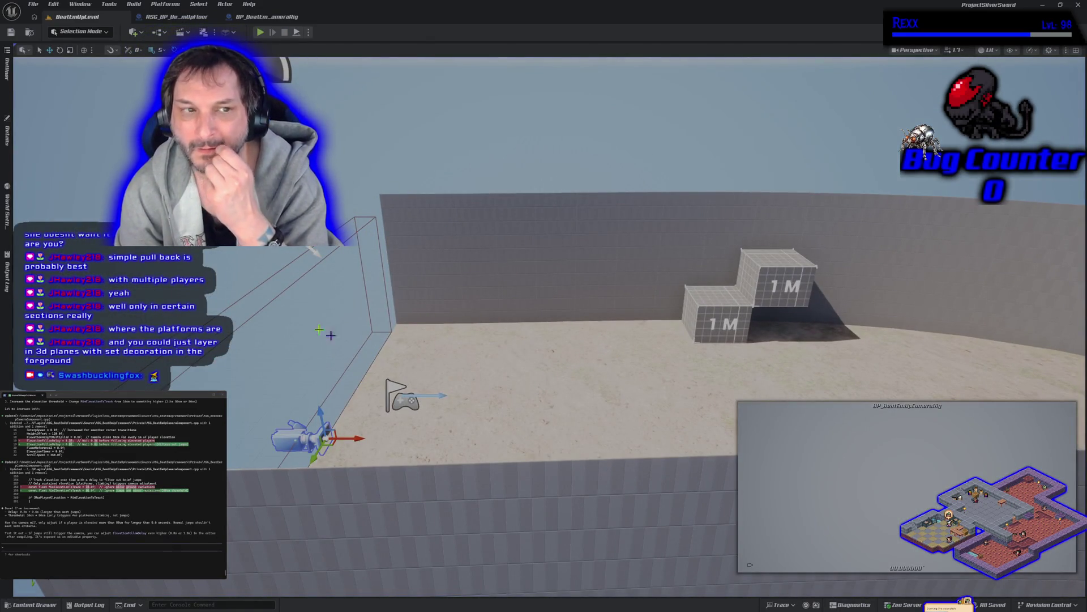
pyautogui.click(7, 134)
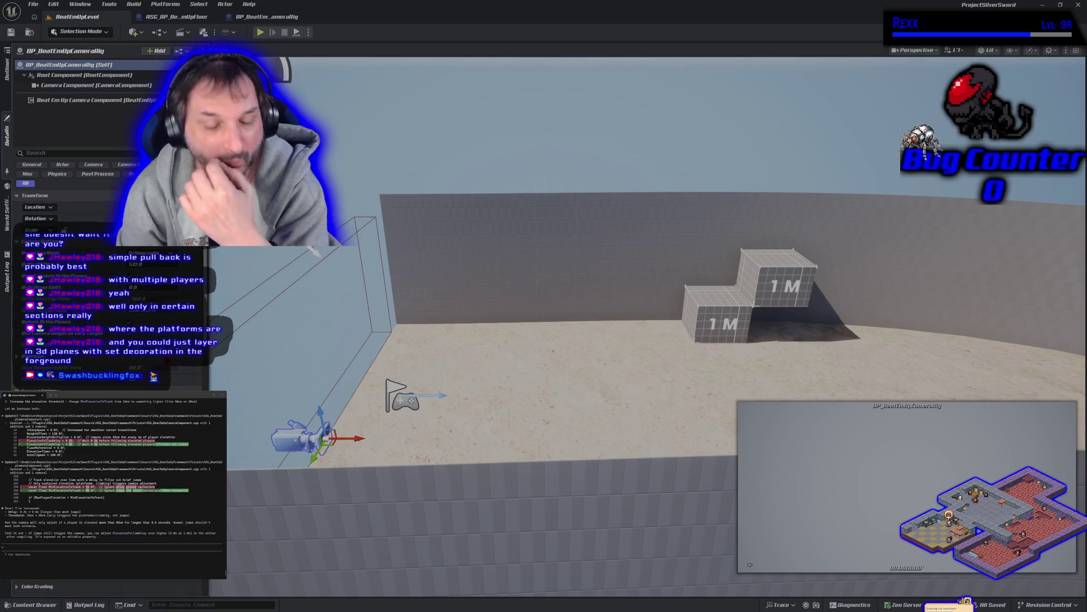